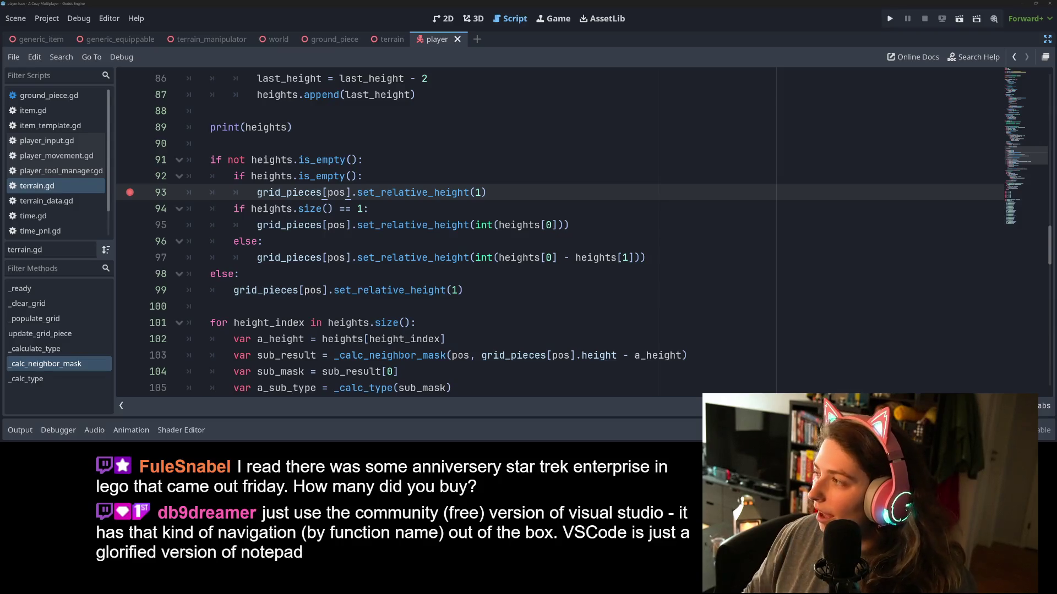
# Switch from the Godot script editor to the browser showing the 'star trek enterprise lego' results
pyautogui.hotkey('alt', 'Tab')
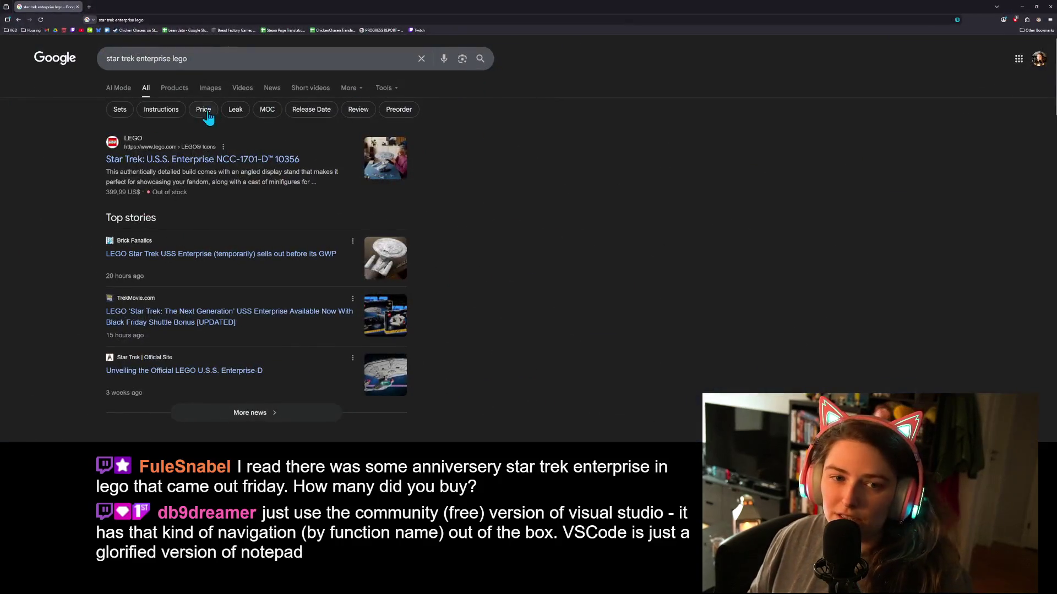
pyautogui.click(193, 160)
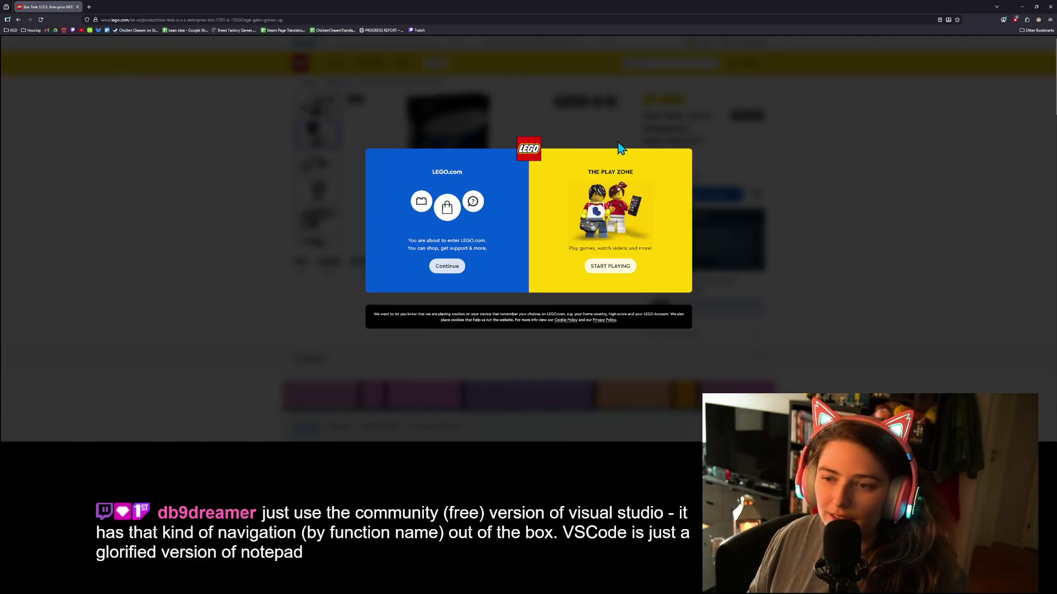
pyautogui.click(18, 20)
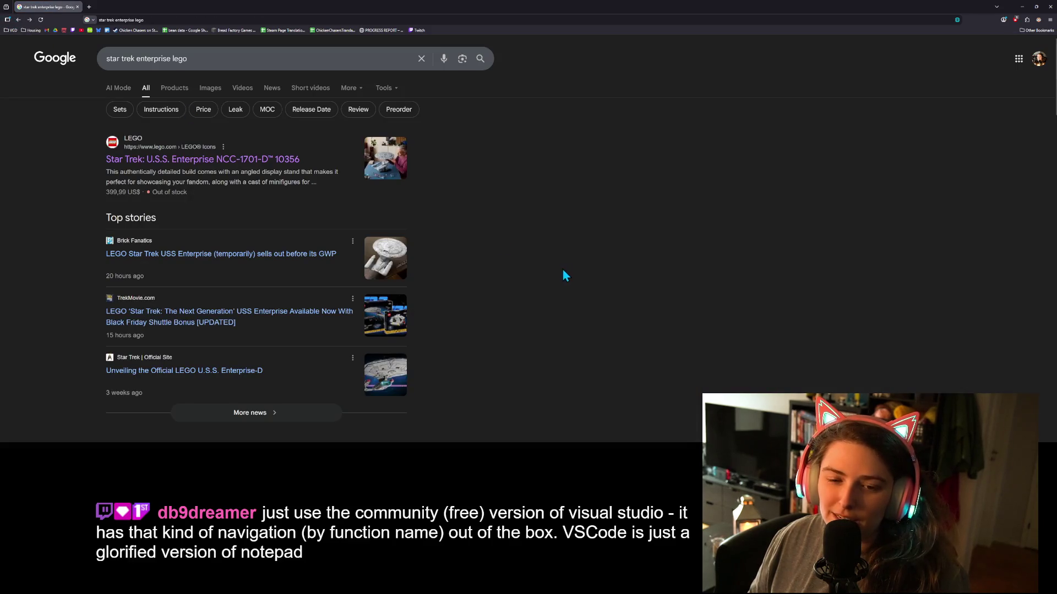
pyautogui.scroll(-5, 516, 299)
pyautogui.scroll(-1, 514, 301)
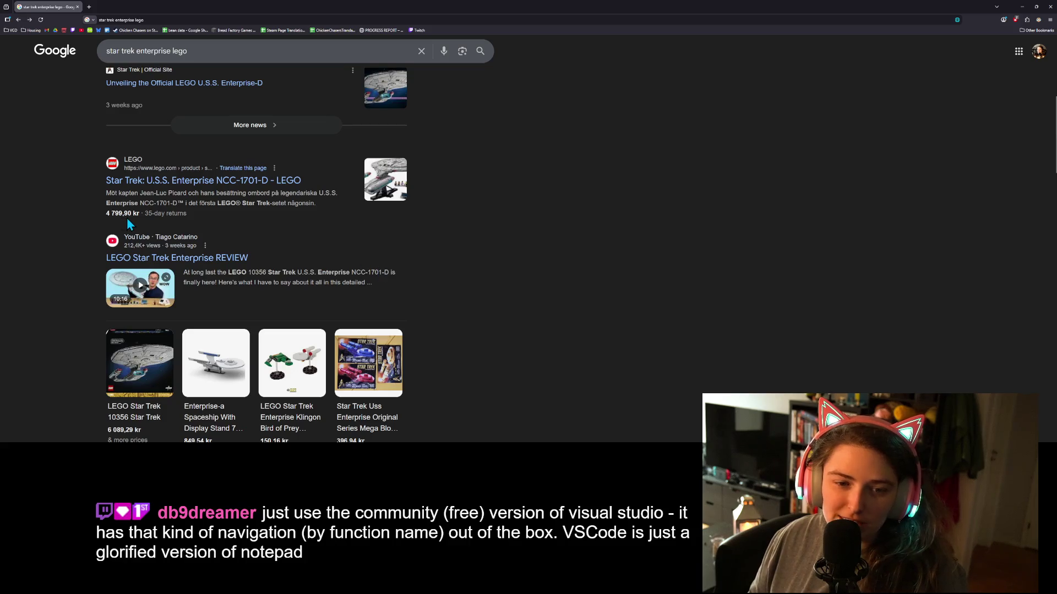
pyautogui.scroll(-2, 231, 237)
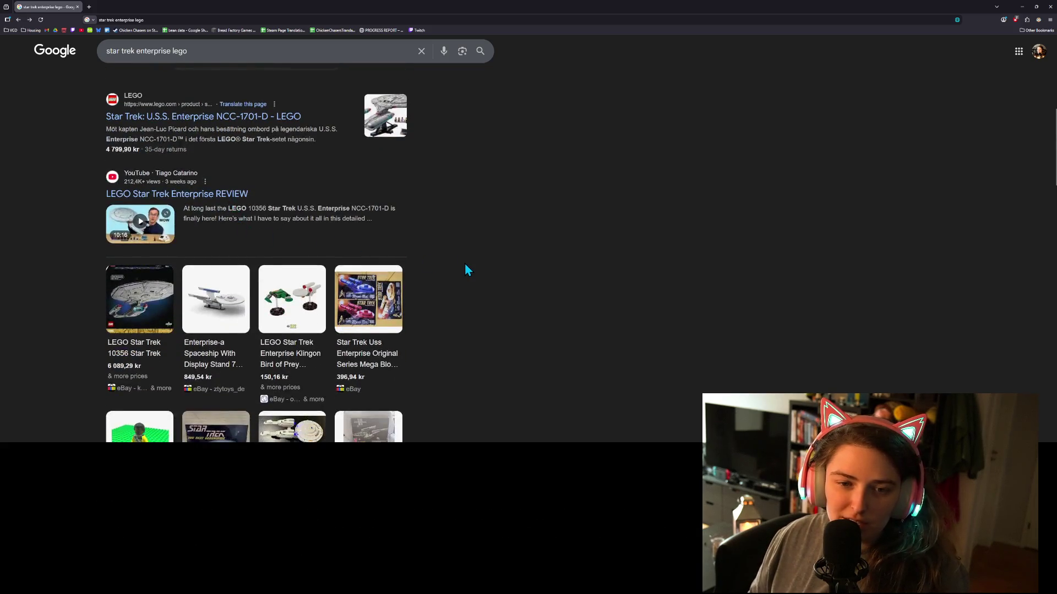
pyautogui.scroll(-5, 455, 274)
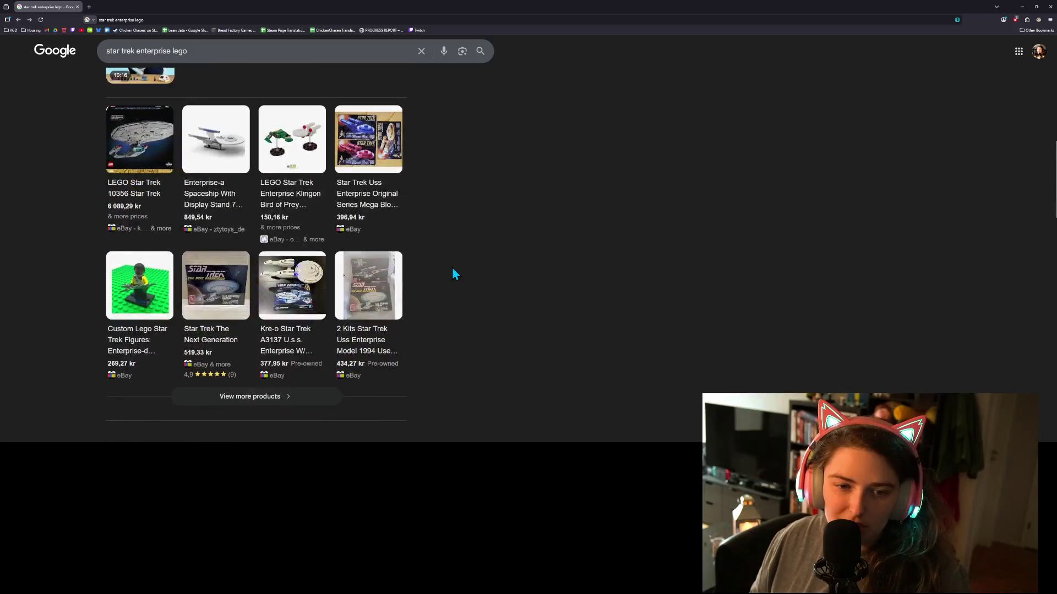
pyautogui.scroll(-4, 453, 270)
pyautogui.scroll(-3, 452, 270)
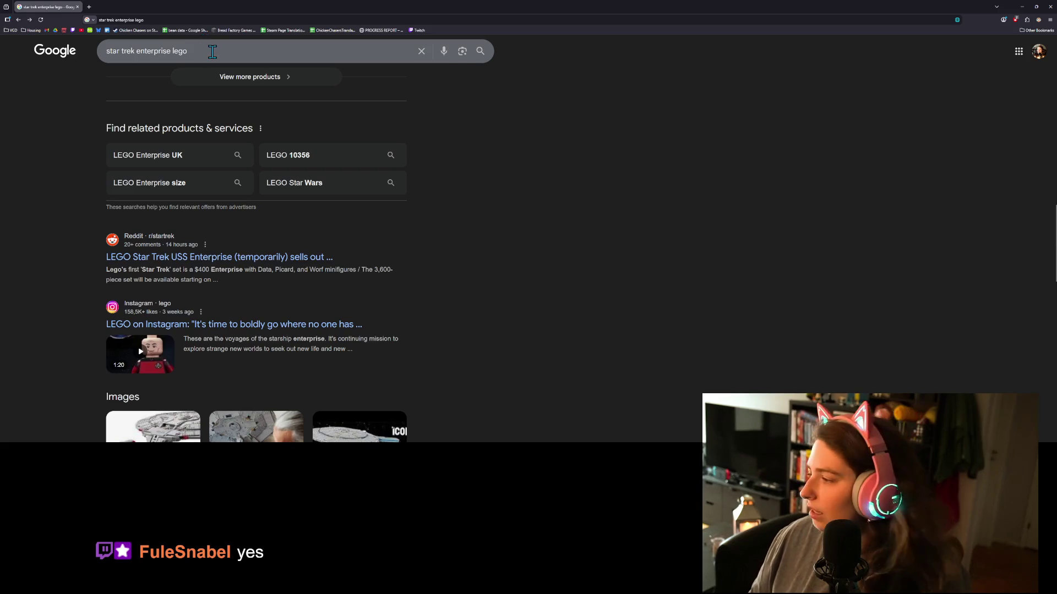
pyautogui.scroll(10, 549, 288)
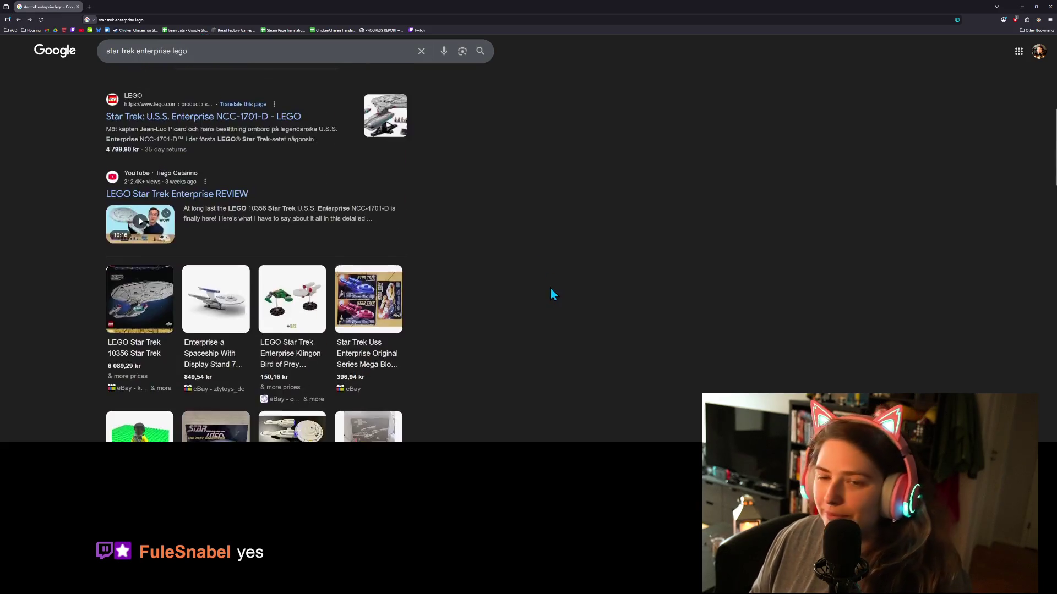
pyautogui.scroll(5, 548, 284)
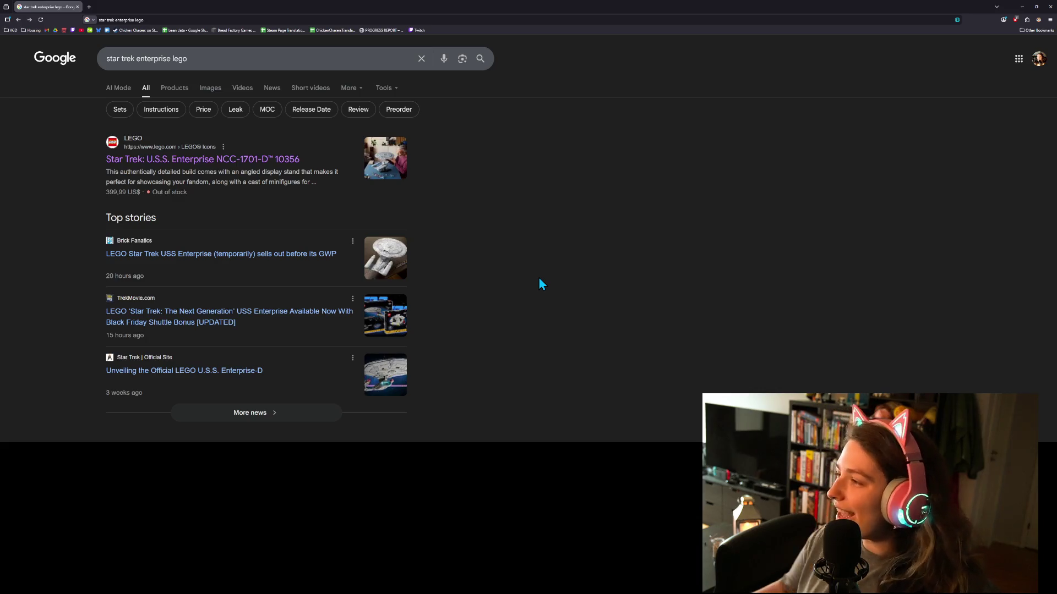
pyautogui.click(1021, 7)
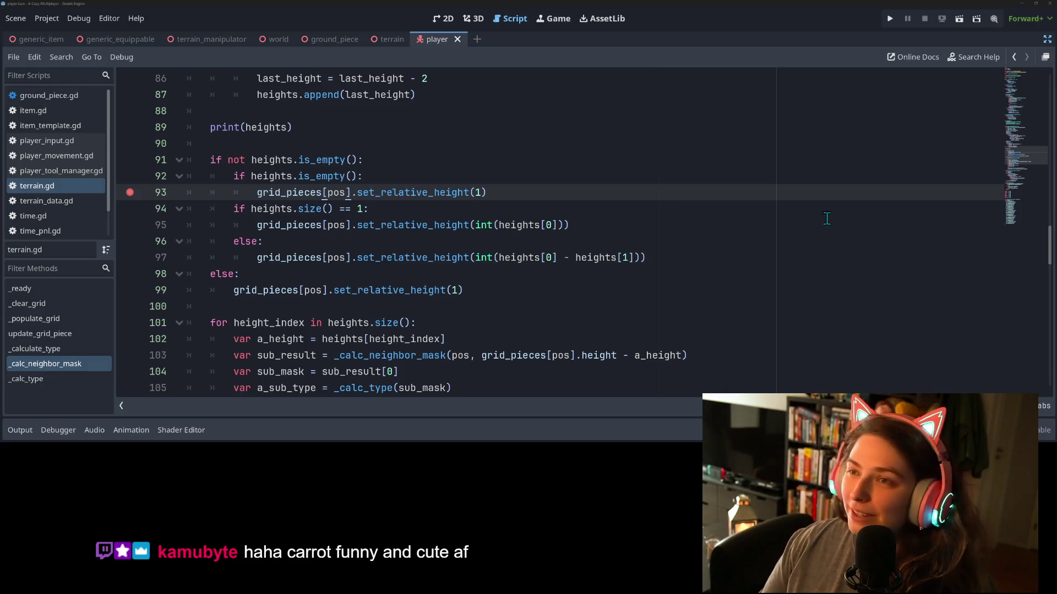
# Return to terrain.gd and place the caret in the height loop on line 101
pyautogui.click(593, 320)
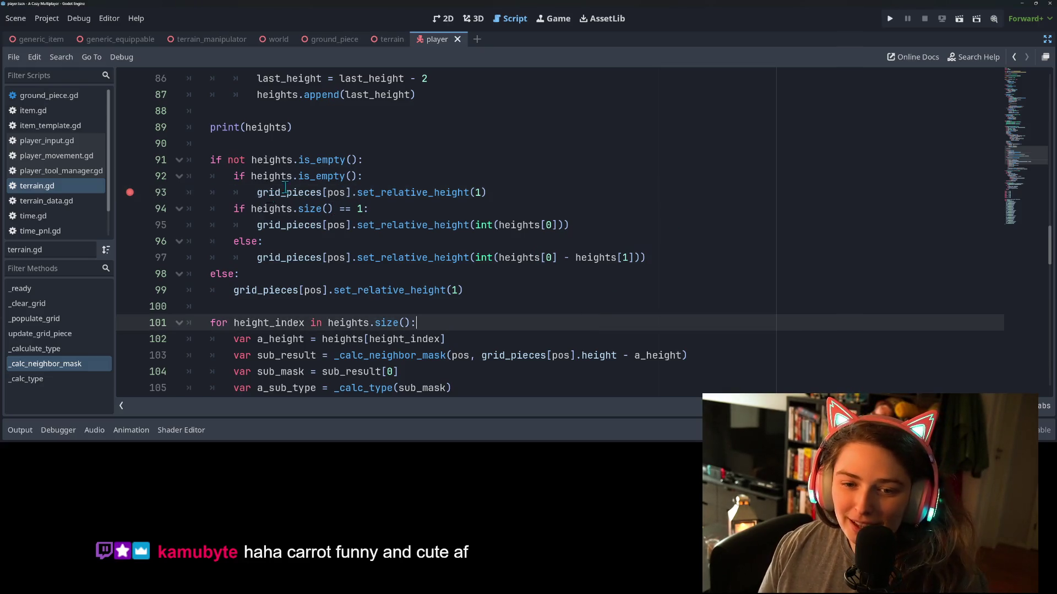
# Look over the heights checks on lines 91–94 around set_relative_height(1)
pyautogui.moveTo(520, 189); pyautogui.dragTo(259, 189)
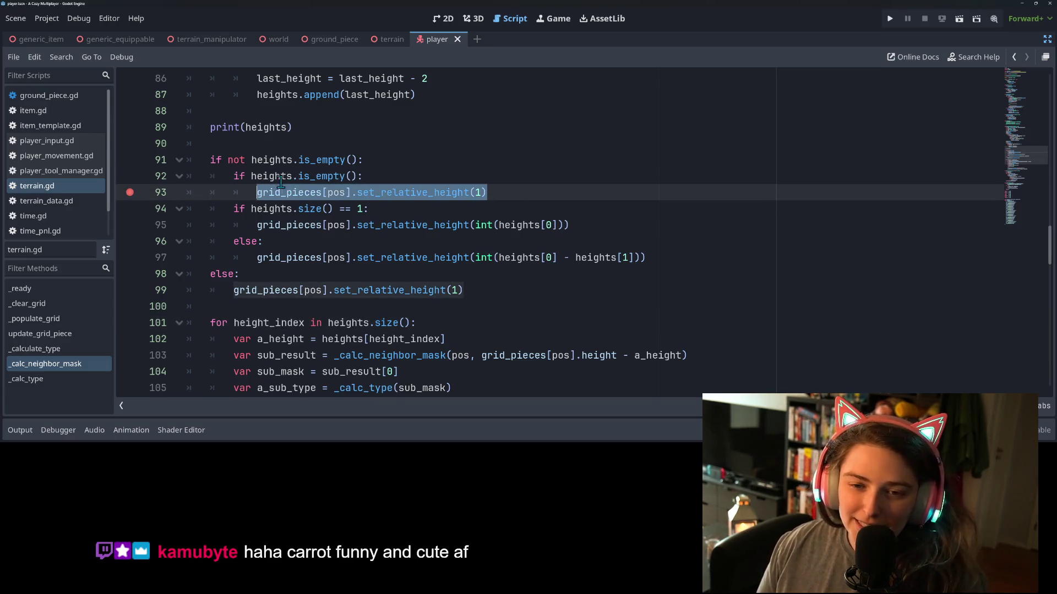
pyautogui.click(281, 177)
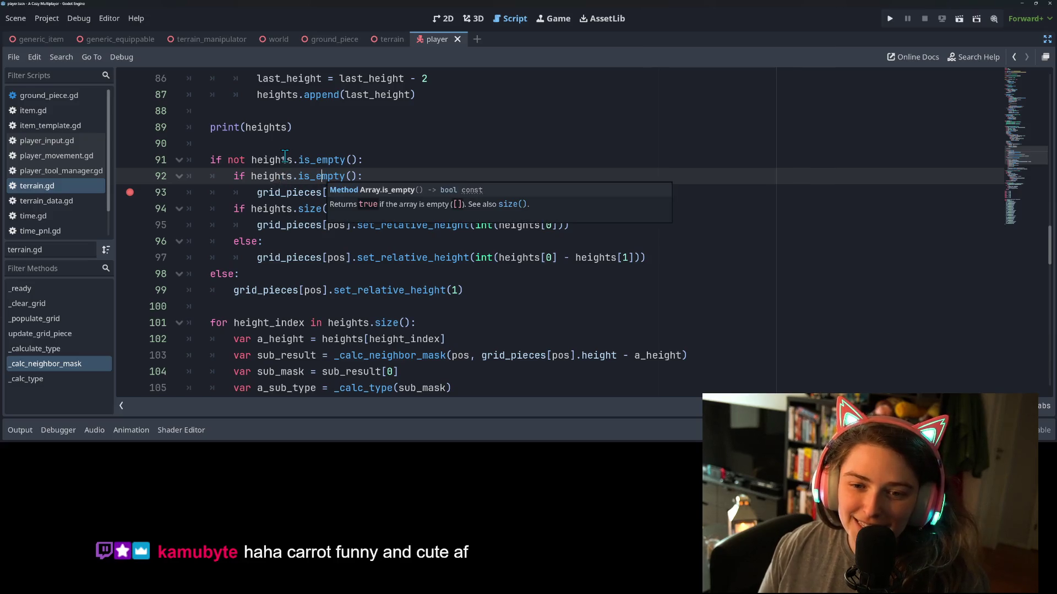
pyautogui.click(288, 161)
pyautogui.click(291, 212)
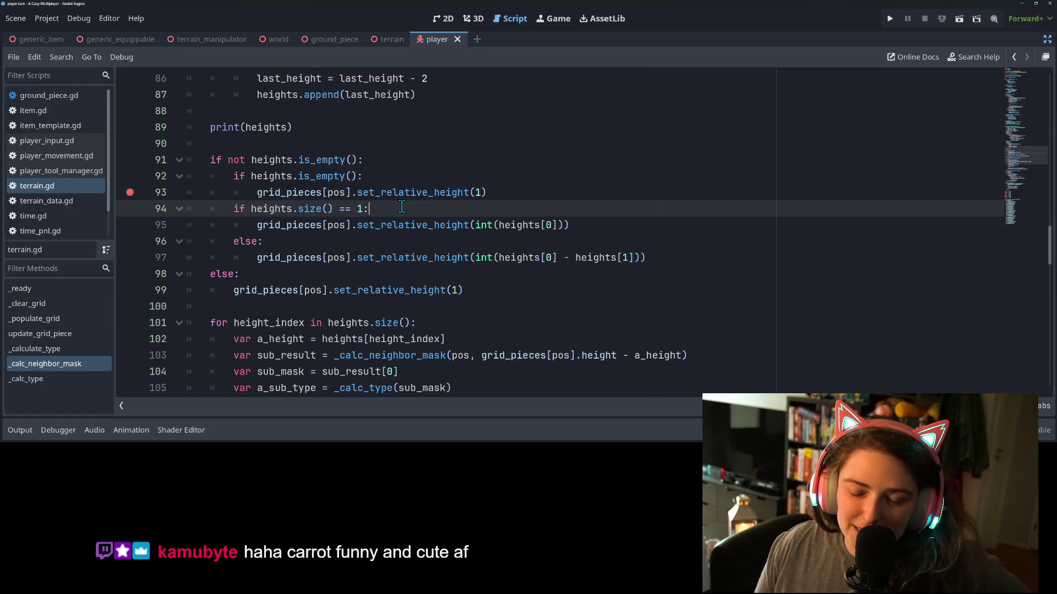
# Add a breakpoint on line 99's else branch and run the game until it pauses
pyautogui.click(552, 225)
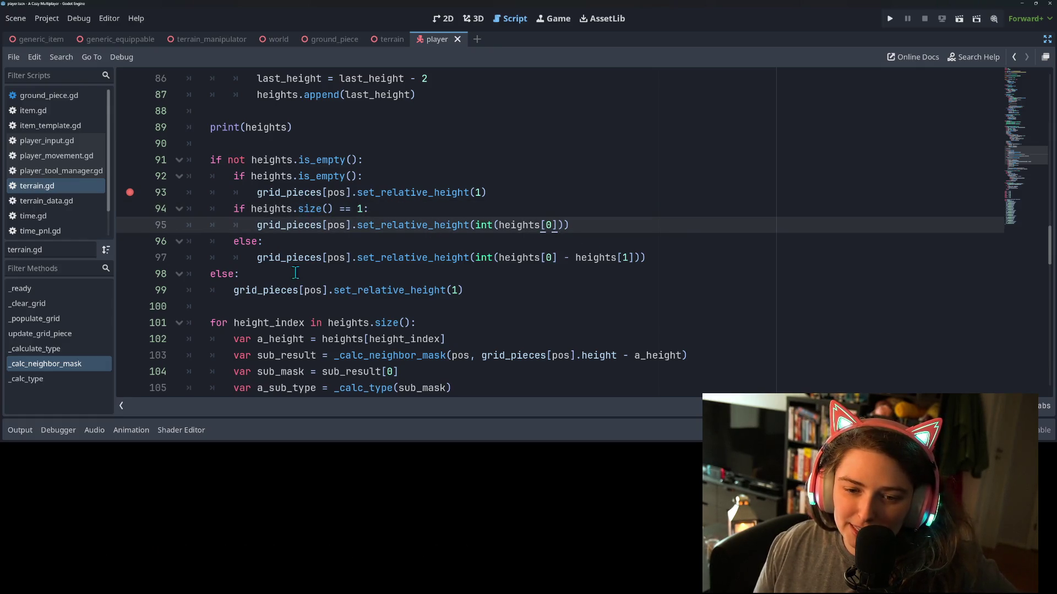
pyautogui.click(129, 290)
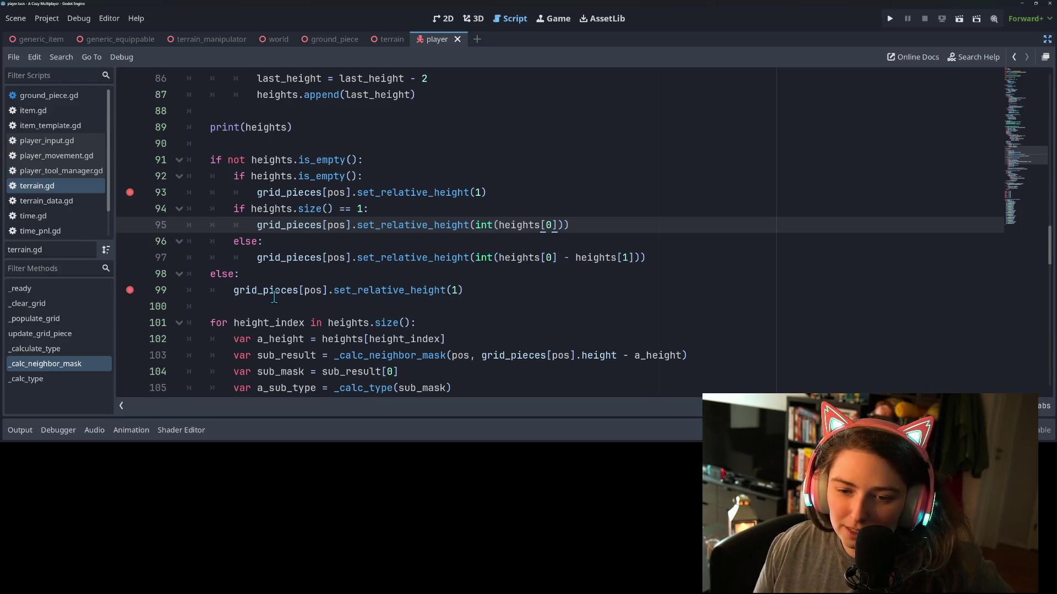
pyautogui.click(890, 18)
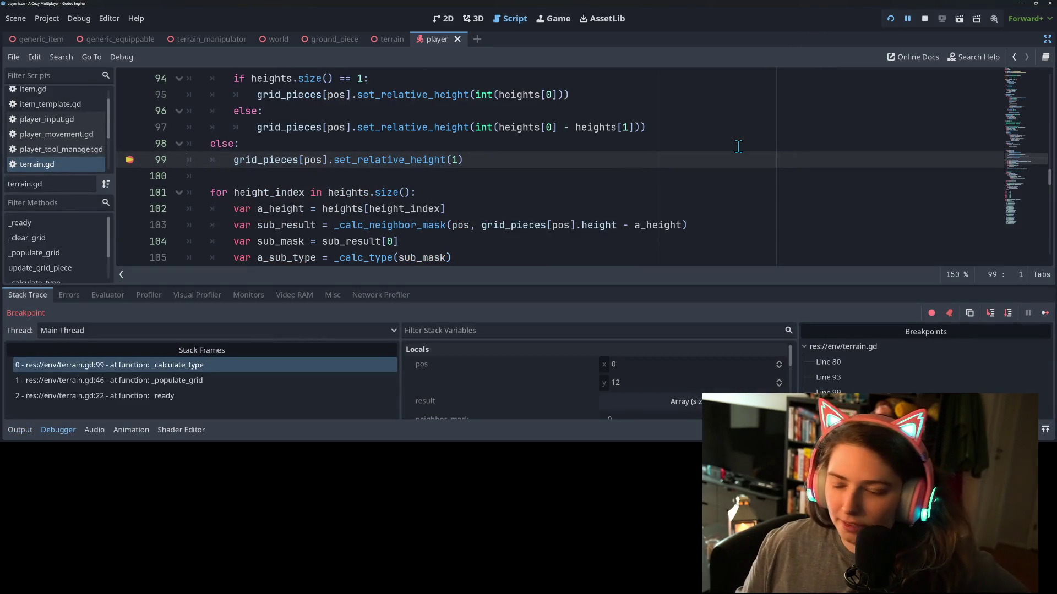
# Continue past the line-99 break, remove that breakpoint, and resume the game
pyautogui.click(1045, 313)
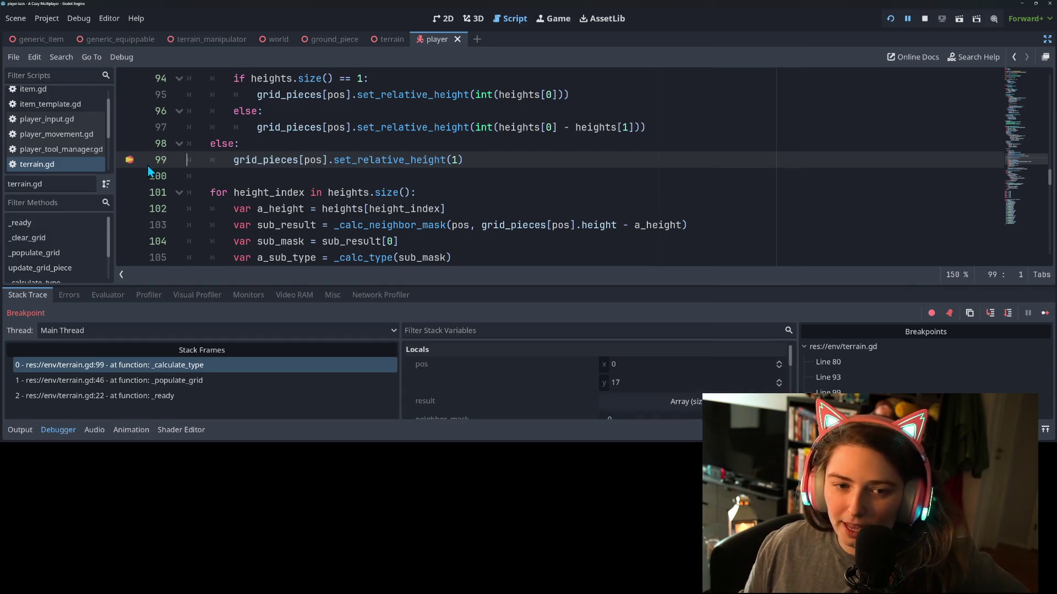
pyautogui.click(131, 160)
pyautogui.scroll(1, 233, 181)
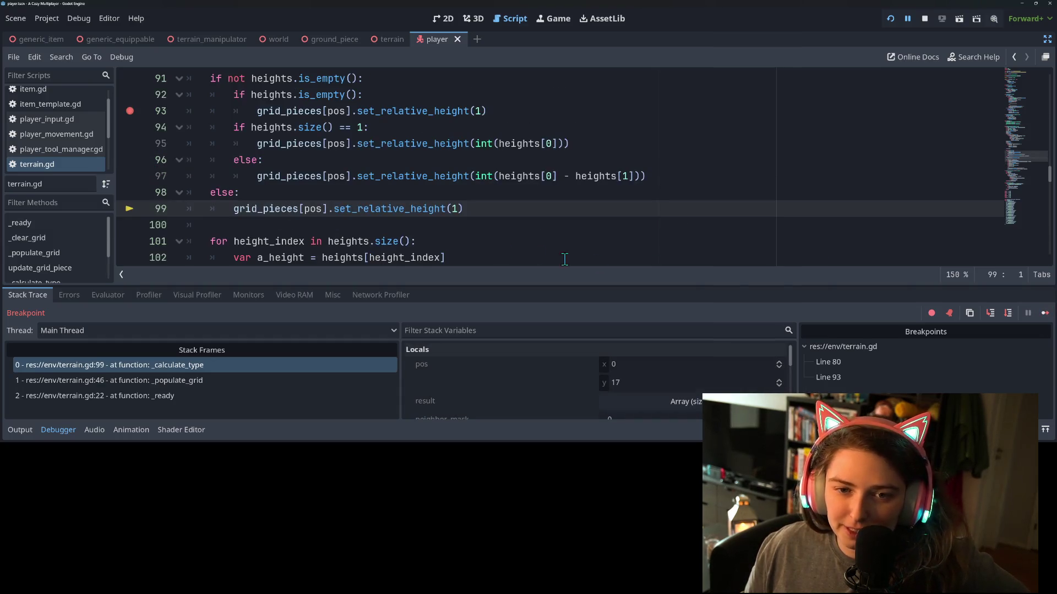
pyautogui.click(1045, 312)
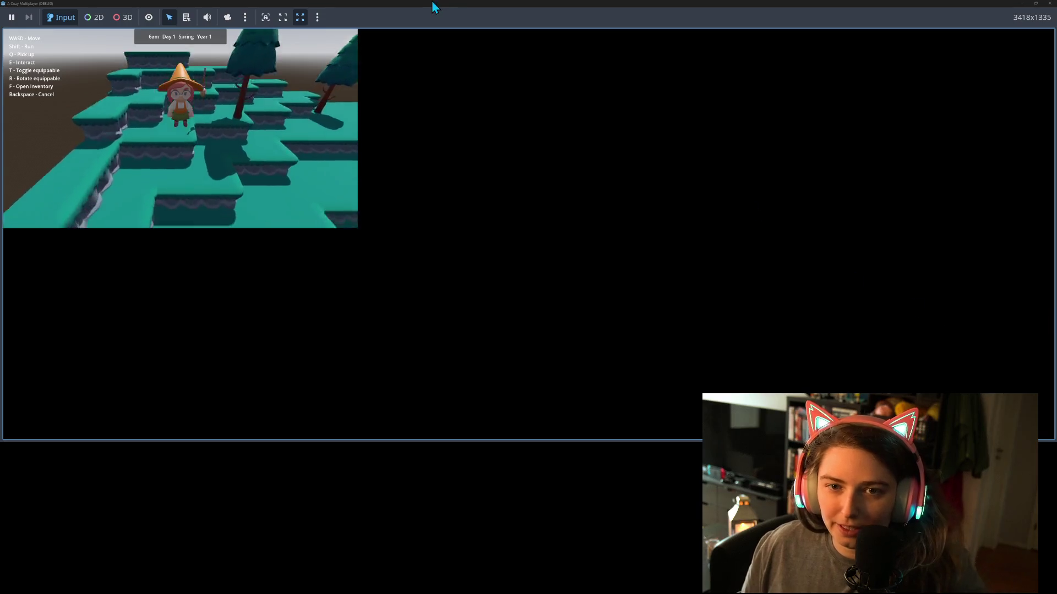
# Walk the character across the terrain and onto the broom, then stop the game
pyautogui.press('w')
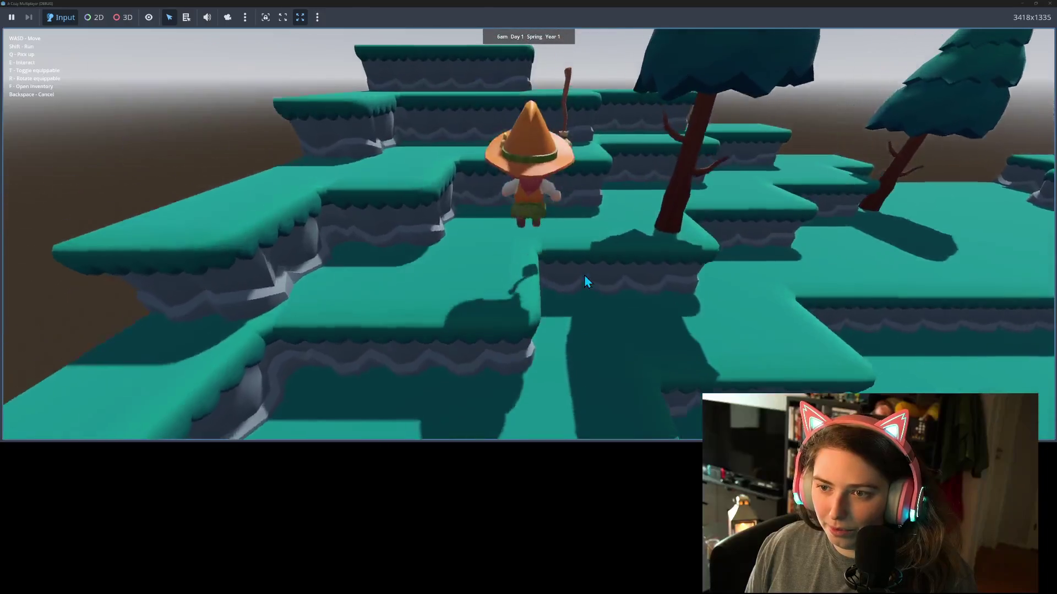
pyautogui.press('w')
pyautogui.press('e')
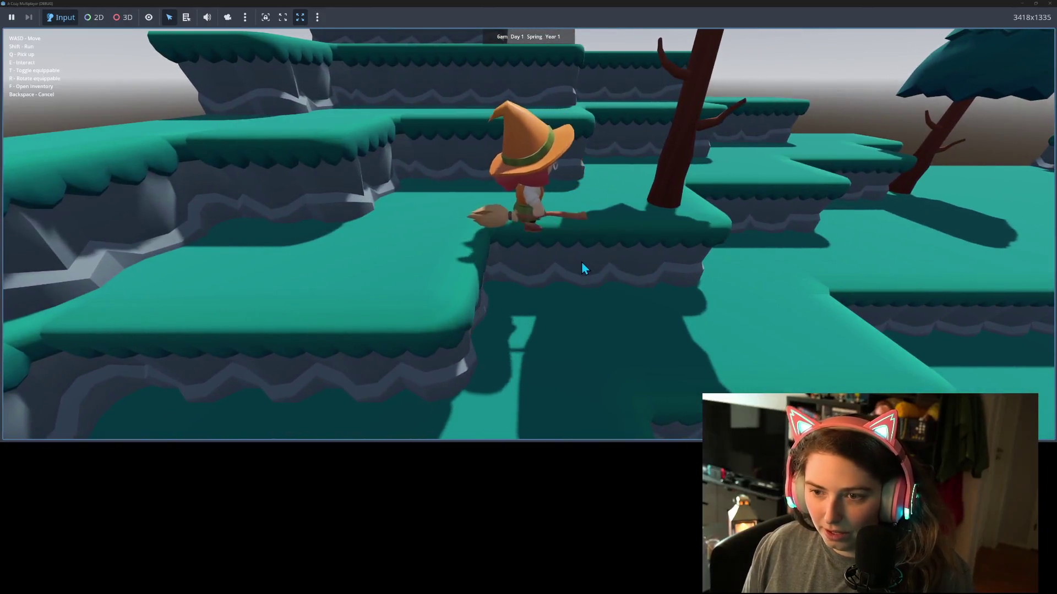
pyautogui.press('e')
pyautogui.press('s')
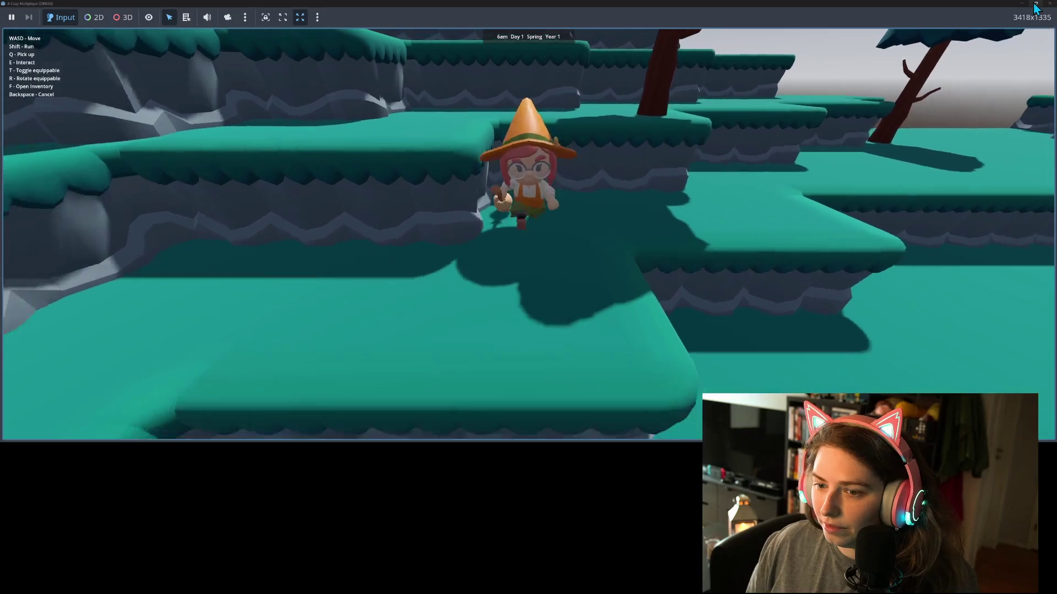
pyautogui.click(1049, 4)
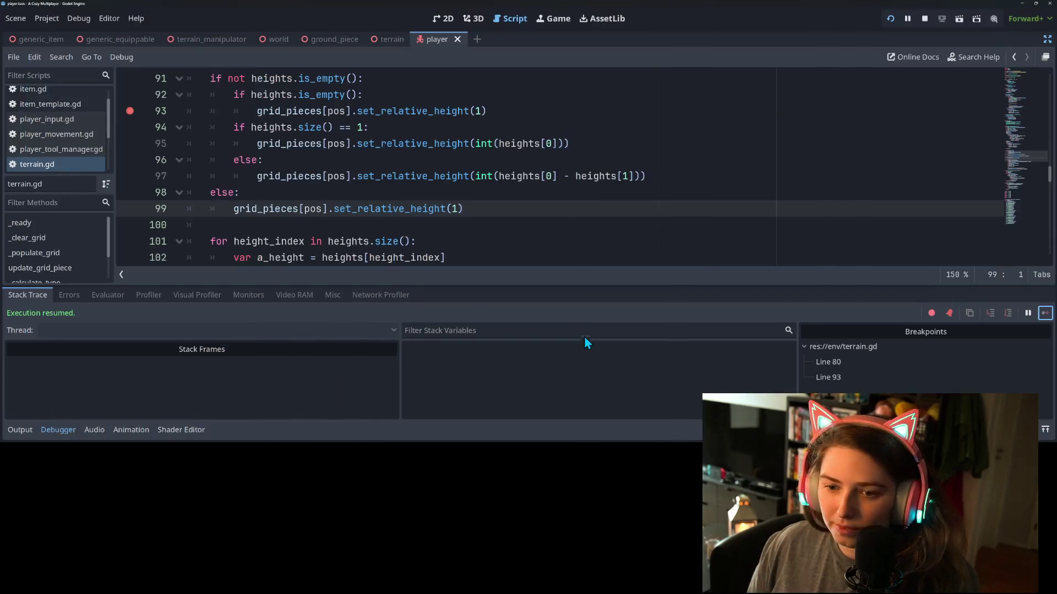
# Re-add the line-99 breakpoint and continue through its breaks at (6,8), (7,8) and (6,10)
pyautogui.click(130, 209)
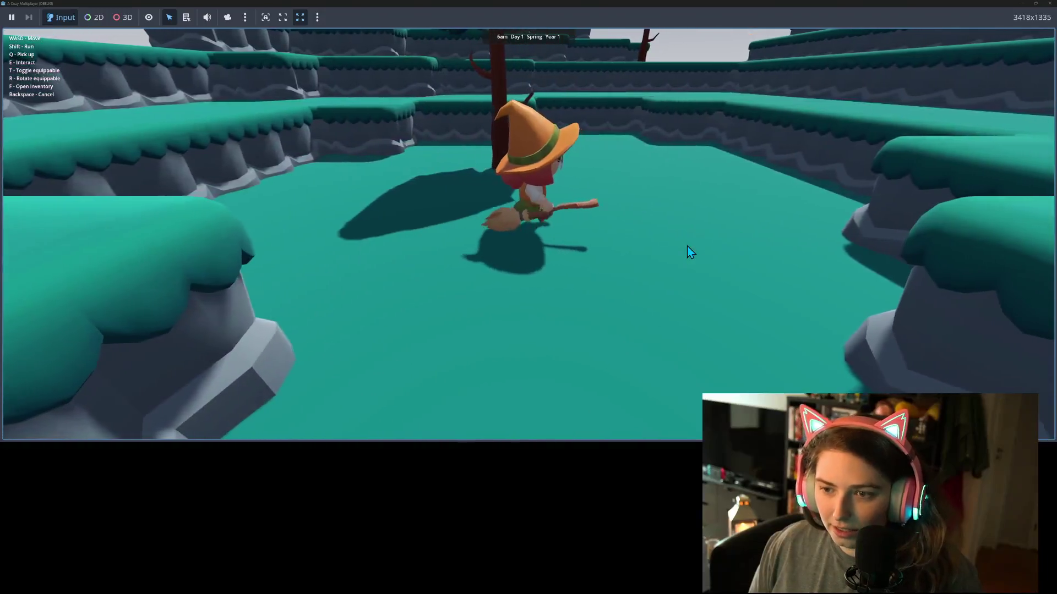
pyautogui.press('e')
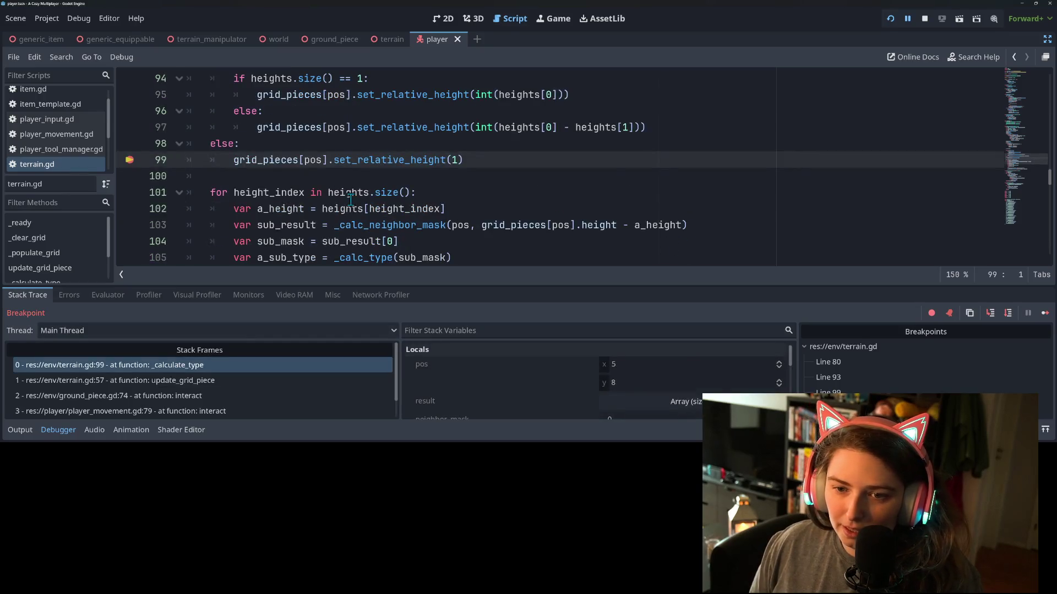
pyautogui.scroll(1, 351, 200)
pyautogui.click(1045, 314)
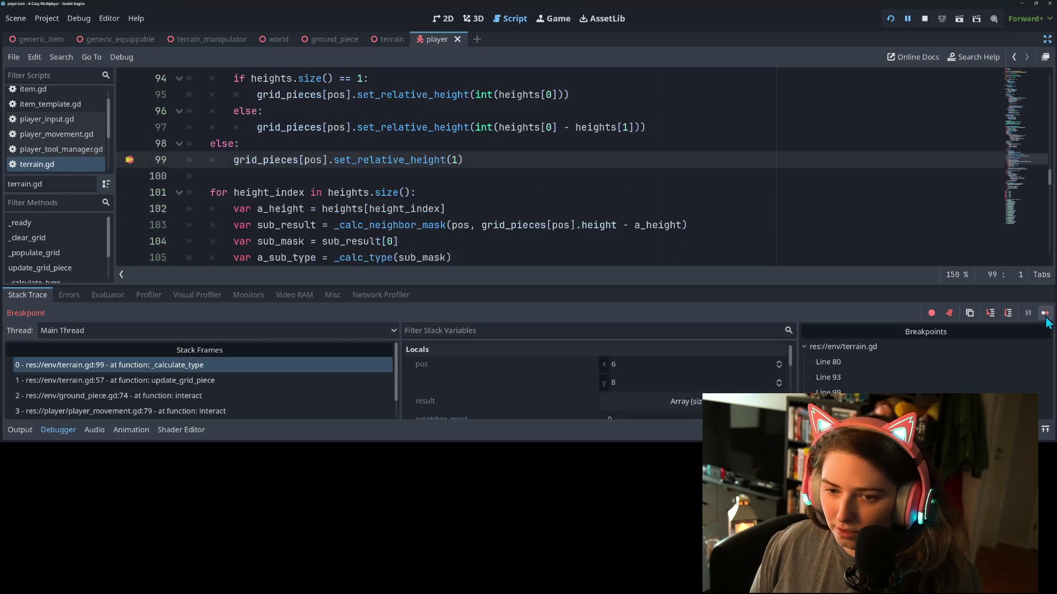
pyautogui.click(1048, 317)
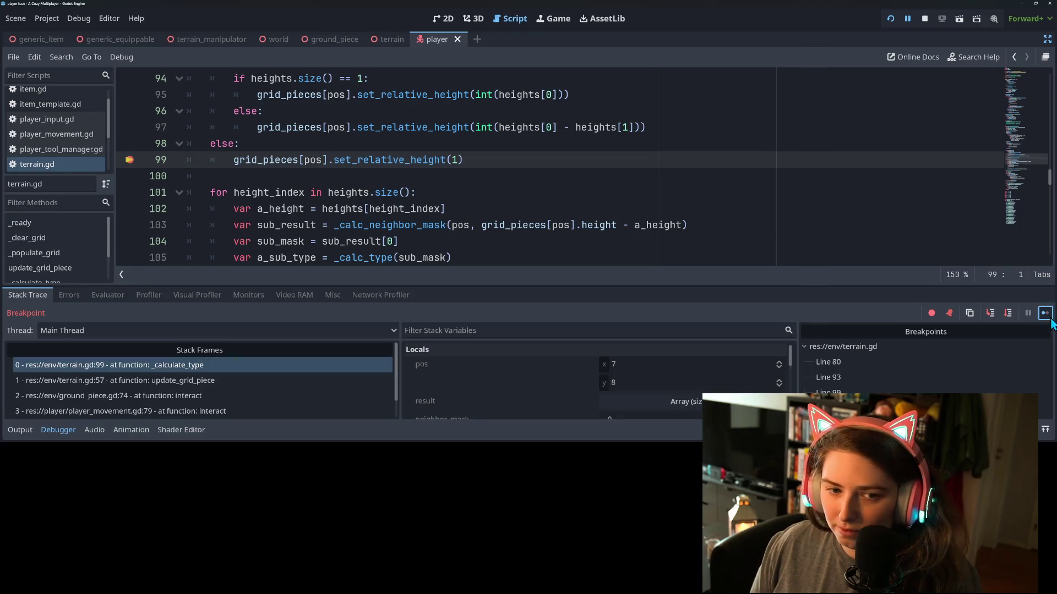
pyautogui.click(1049, 320)
# Move the witch forward and left, then return to terrain.gd showing lines 88–99
pyautogui.press('w')
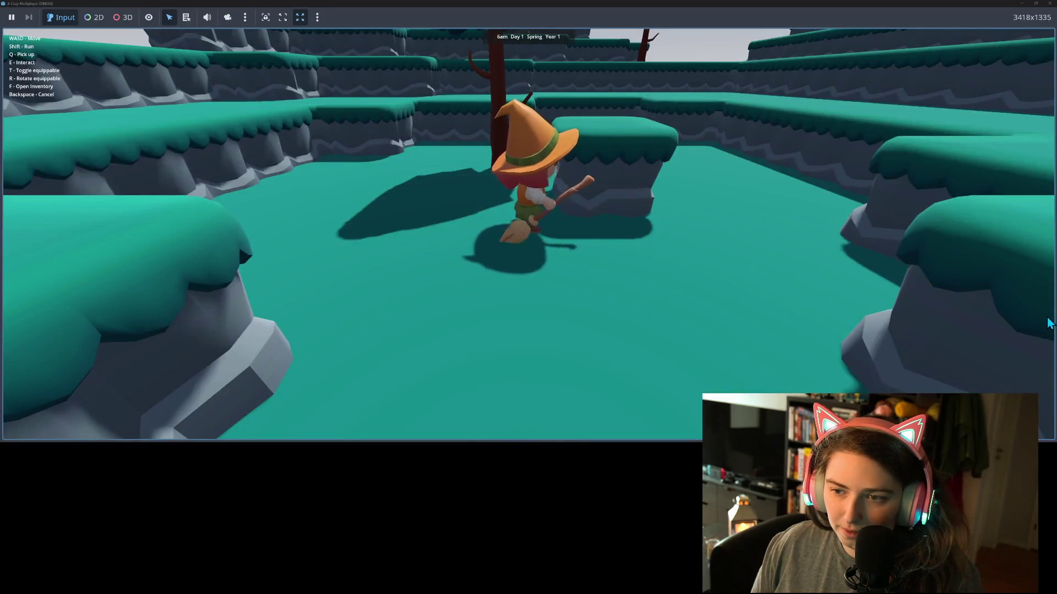
pyautogui.press('a')
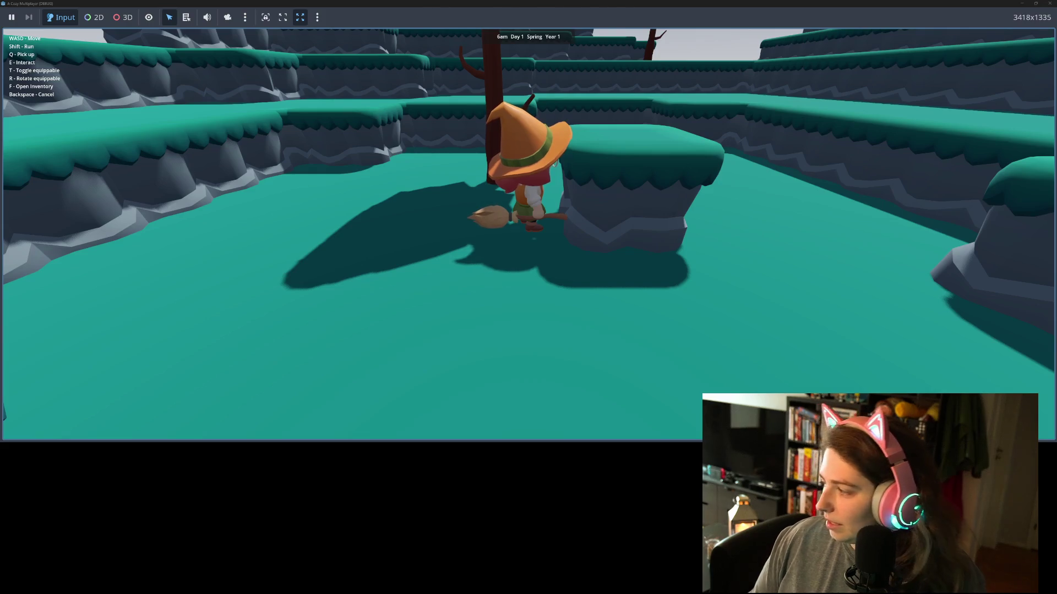
pyautogui.hotkey('alt', 'Tab')
pyautogui.scroll(2, 321, 165)
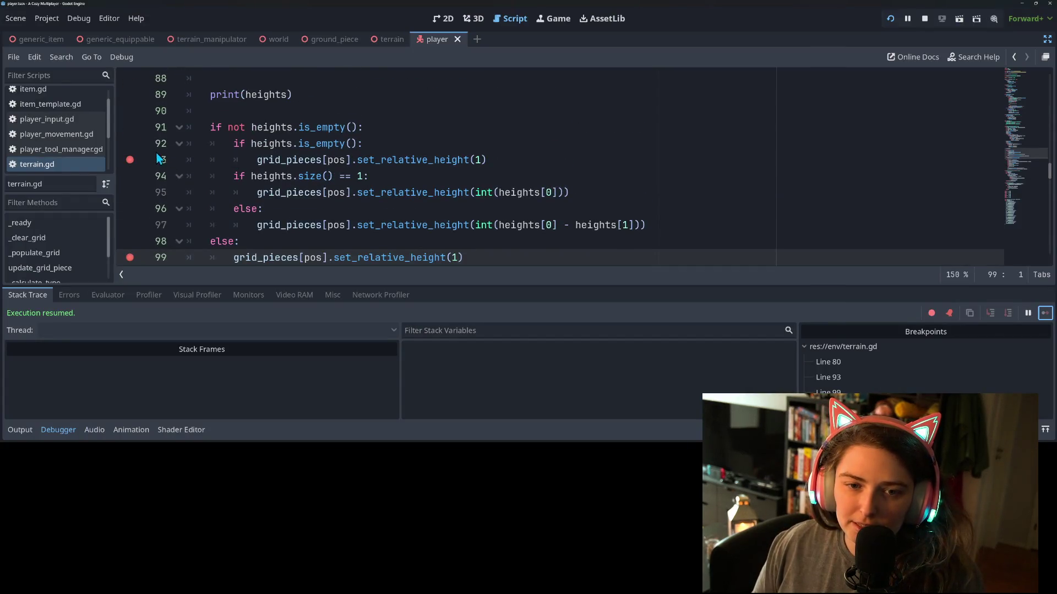
# Set a breakpoint on line 92 and trigger it by interacting beside the rock in-game
pyautogui.click(132, 144)
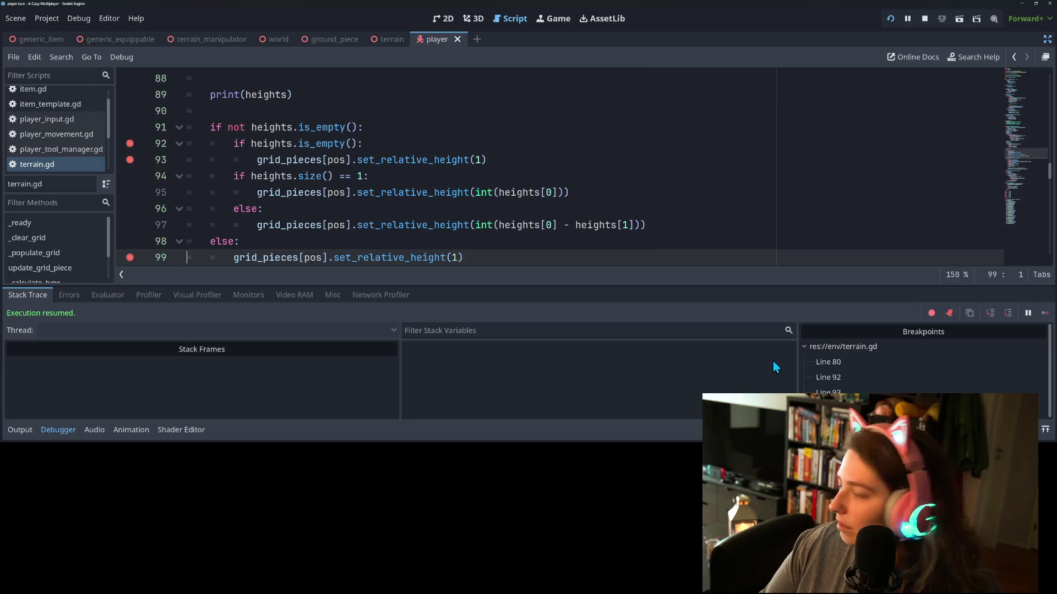
pyautogui.scroll(-2, 217, 175)
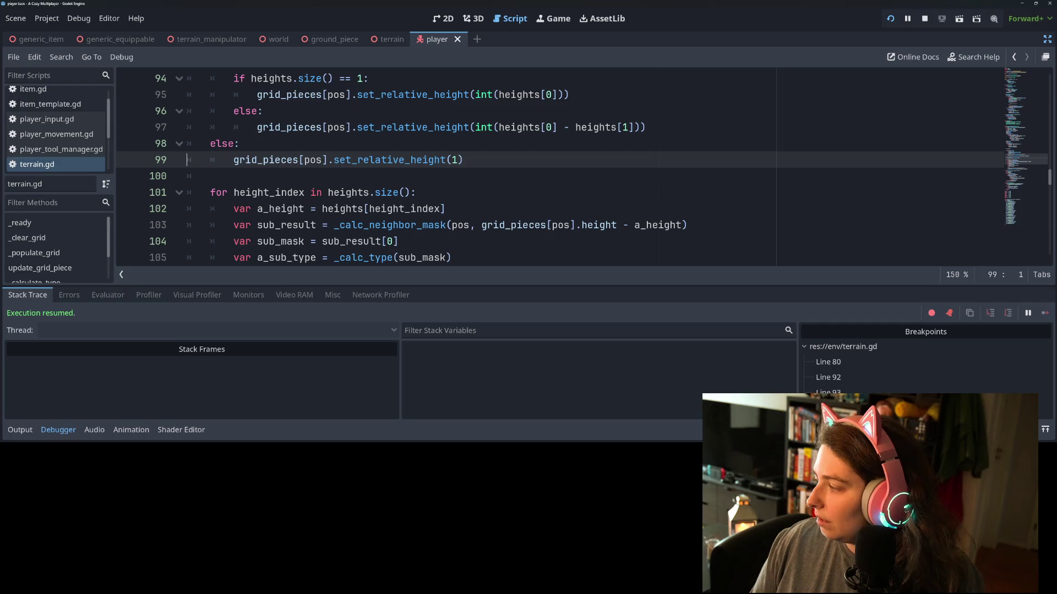
pyautogui.hotkey('alt', 'Tab')
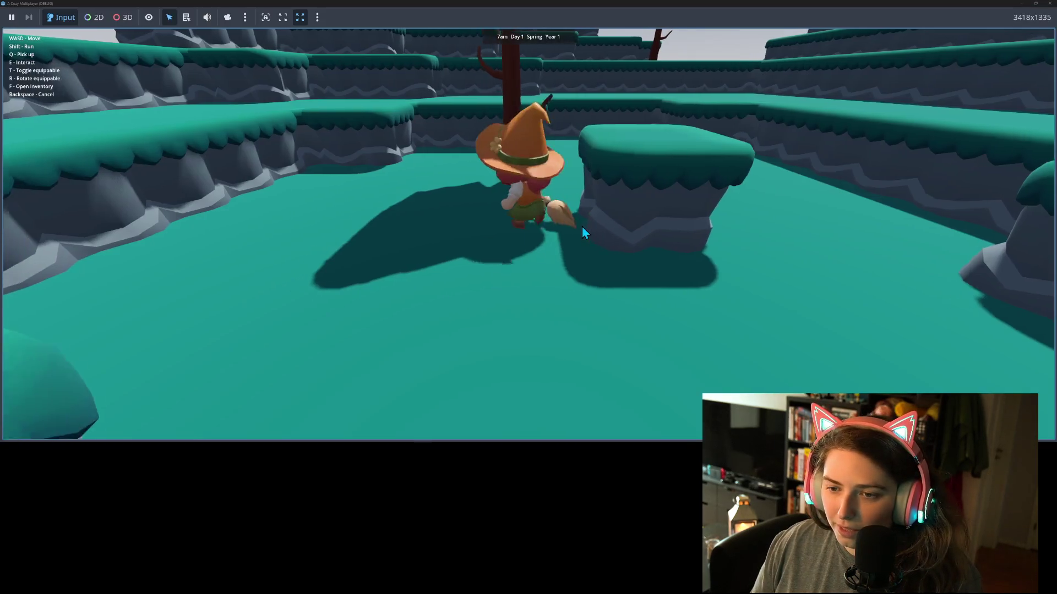
pyautogui.press('a')
pyautogui.press('e')
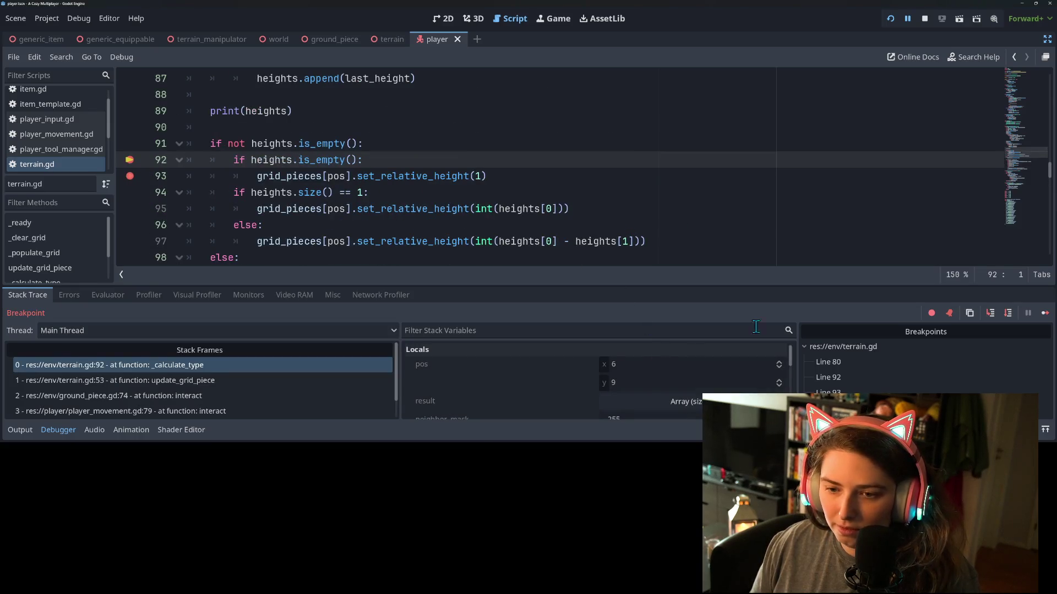
# Step forward a line, inspect the heights array in Locals, and resume the game
pyautogui.click(997, 313)
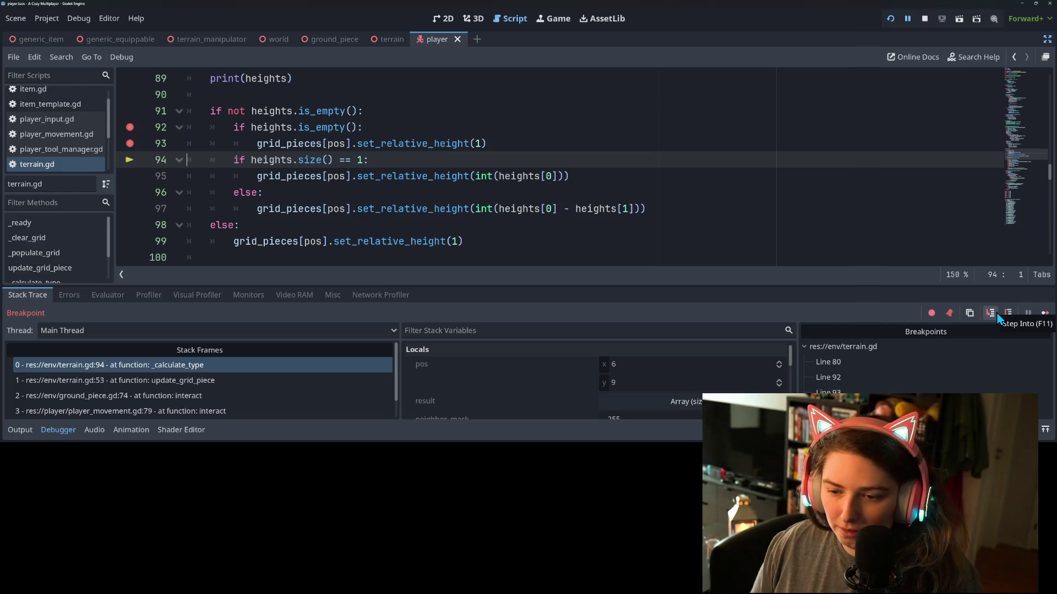
pyautogui.scroll(-3, 716, 399)
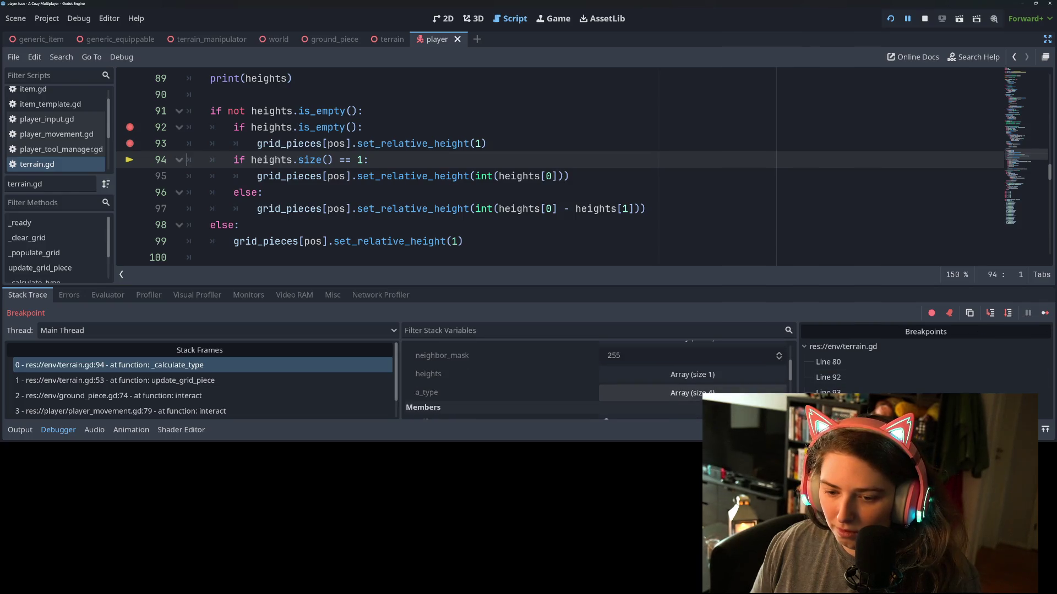
pyautogui.click(734, 378)
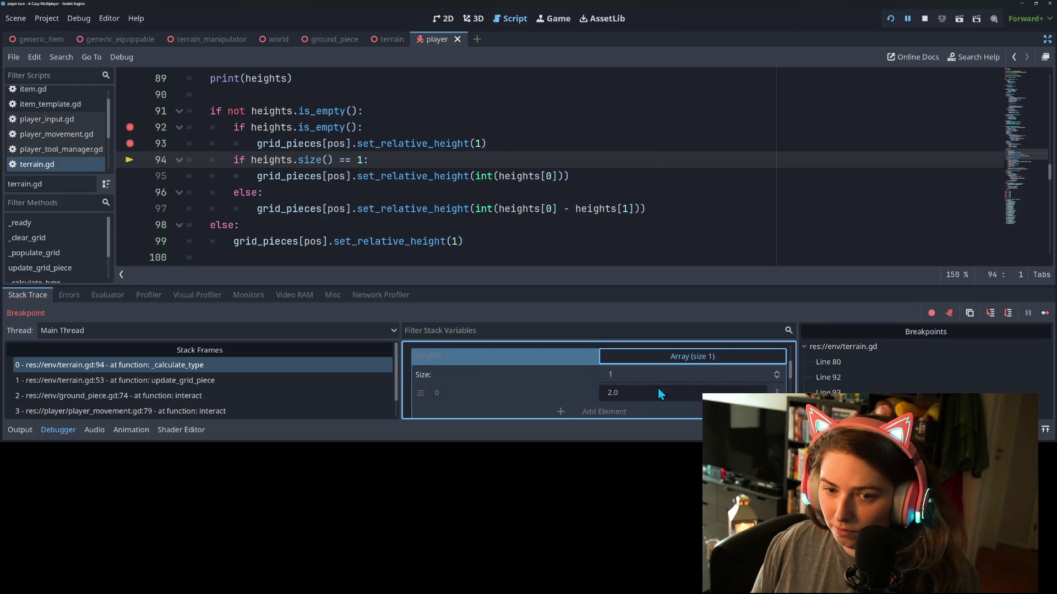
pyautogui.click(1044, 312)
# Walk left and right, break again at line 92, expand heights to read it, then resume
pyautogui.press('a')
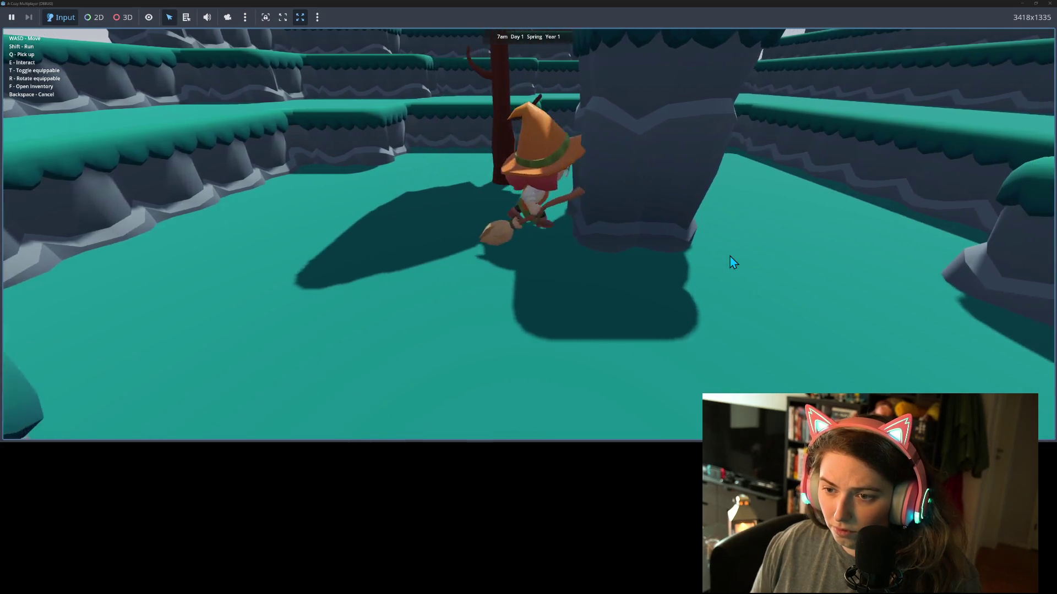
pyautogui.press('d')
pyautogui.press('a')
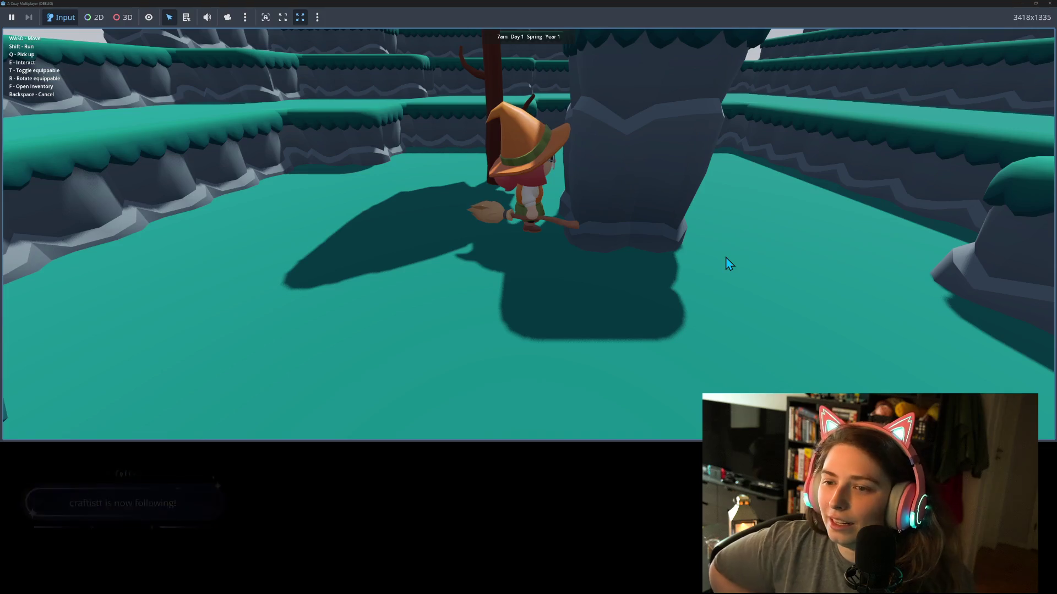
pyautogui.press('e')
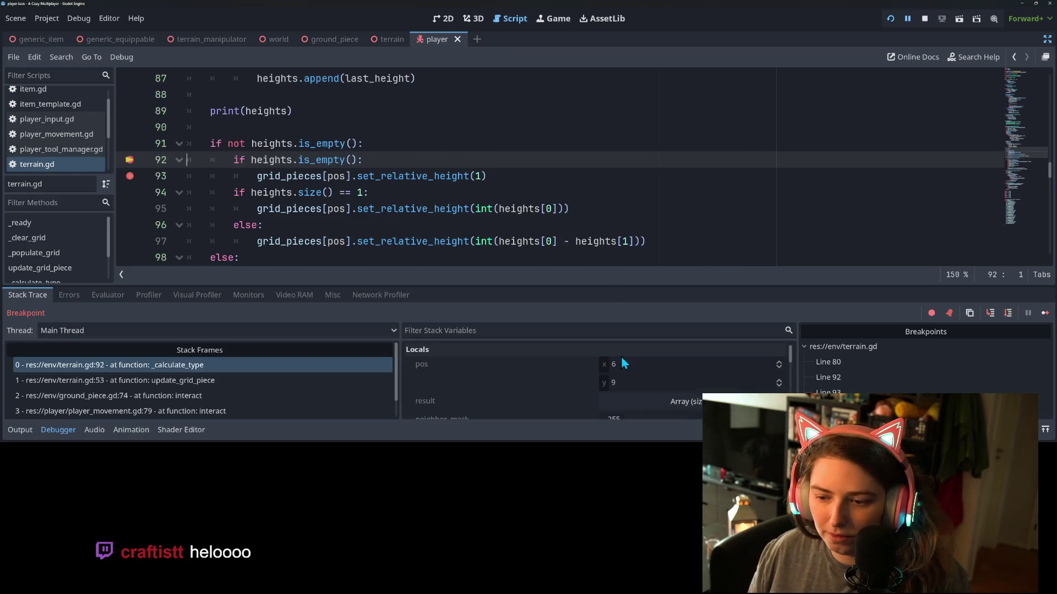
pyautogui.scroll(-2, 537, 384)
pyautogui.click(682, 380)
pyautogui.scroll(-1, 681, 378)
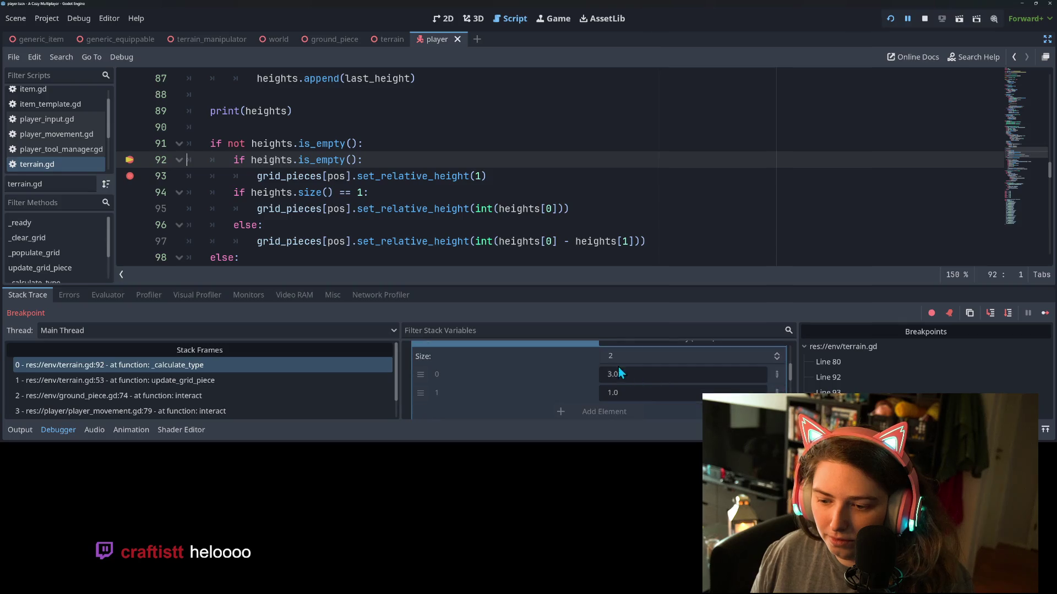
pyautogui.click(1045, 313)
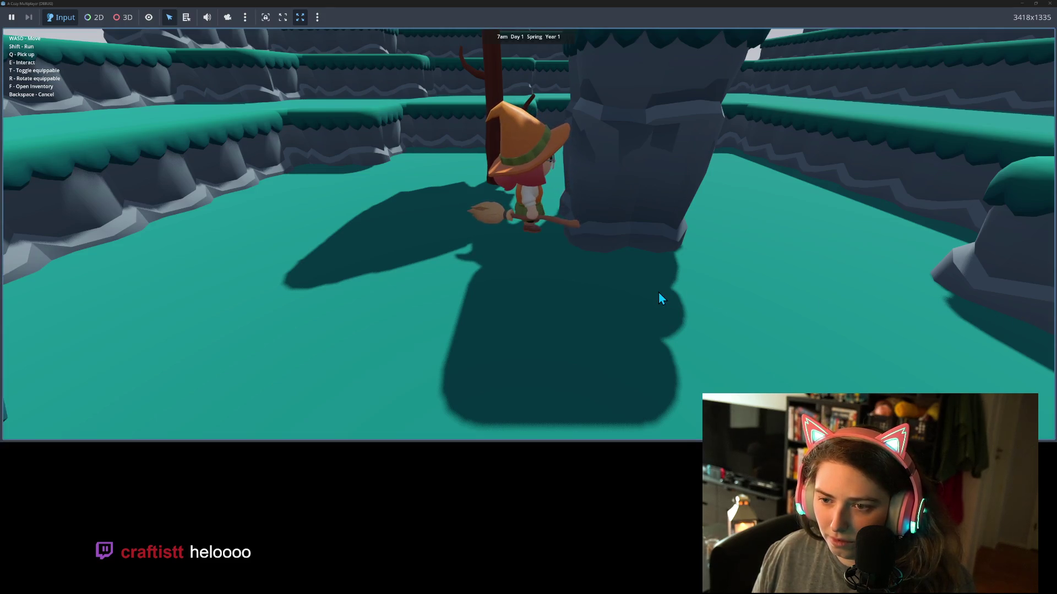
# Break at line 92 for position (6,9) with heights [4.0, 2.0], then step to line 94
pyautogui.press('a')
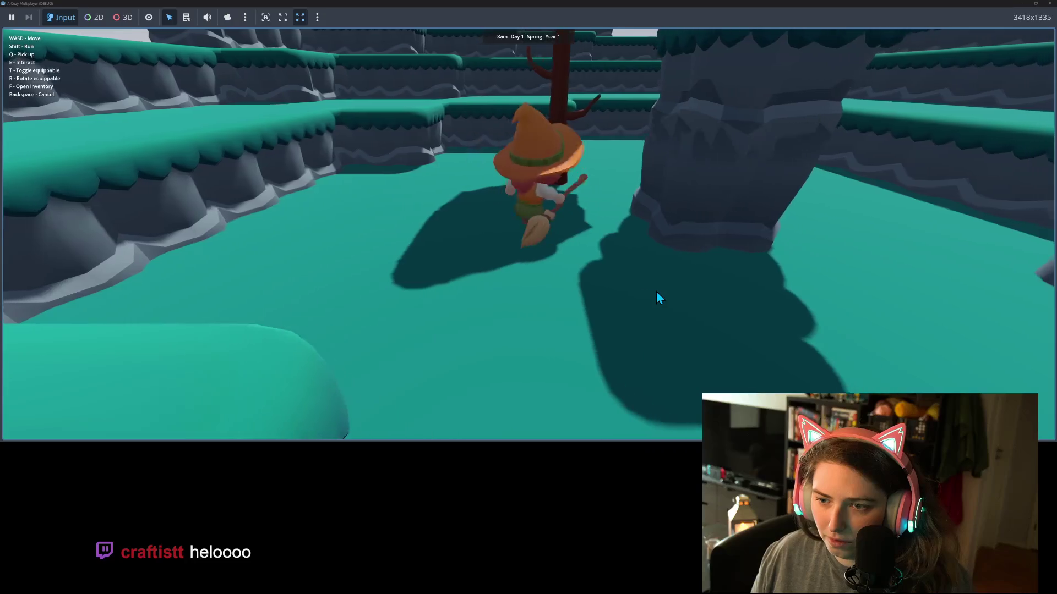
pyautogui.press('e')
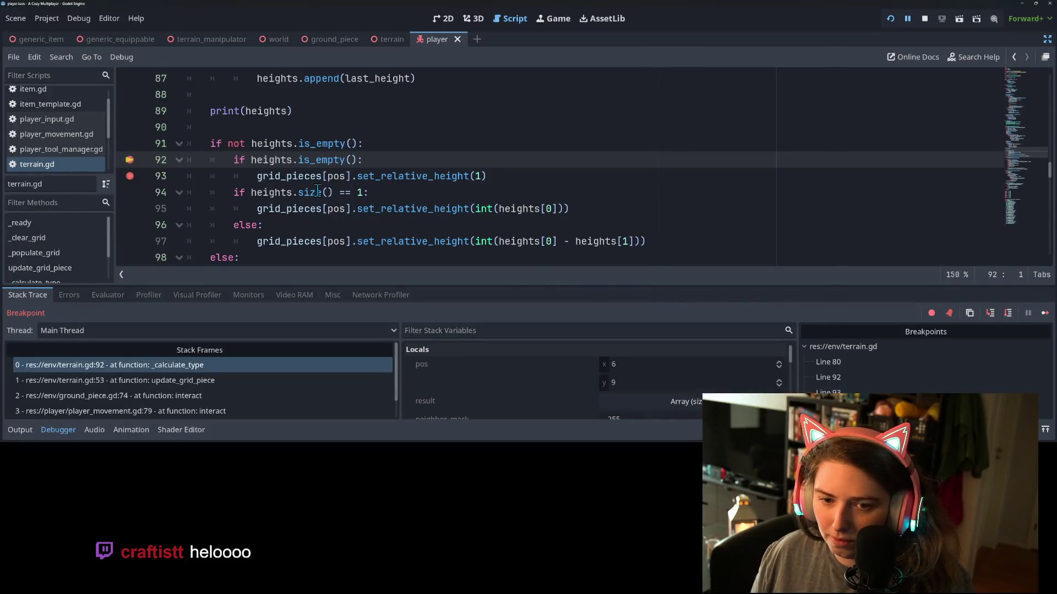
pyautogui.moveTo(317, 192)
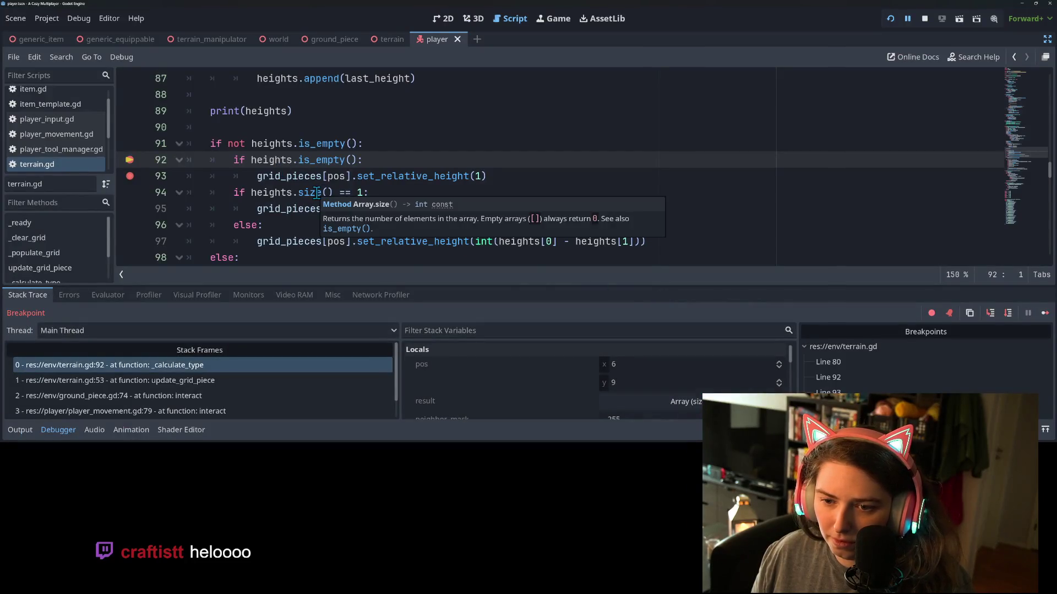
pyautogui.scroll(-1, 653, 377)
pyautogui.click(643, 379)
pyautogui.scroll(-2, 643, 379)
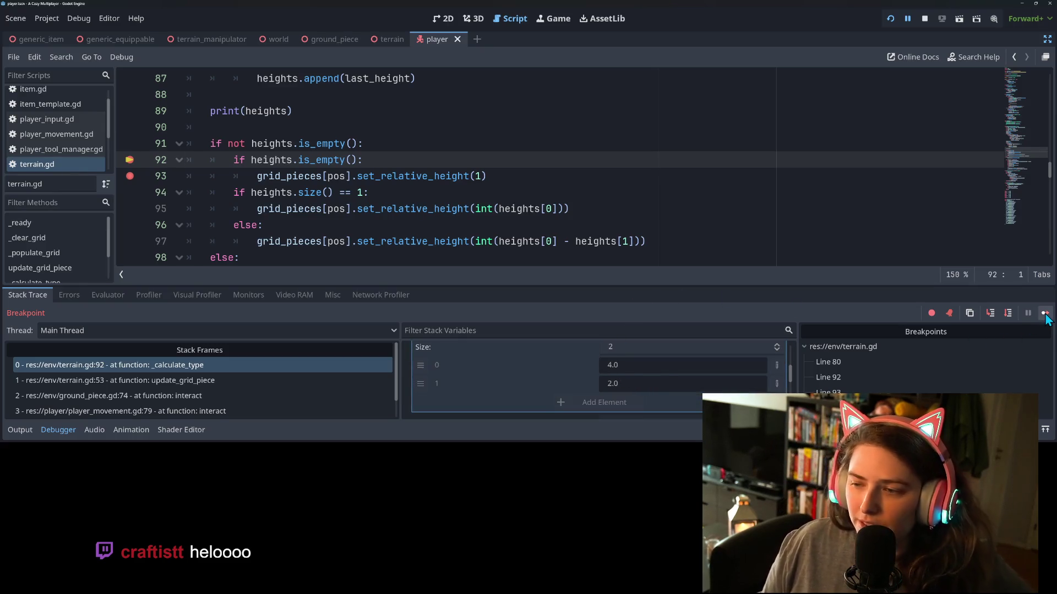
pyautogui.click(993, 318)
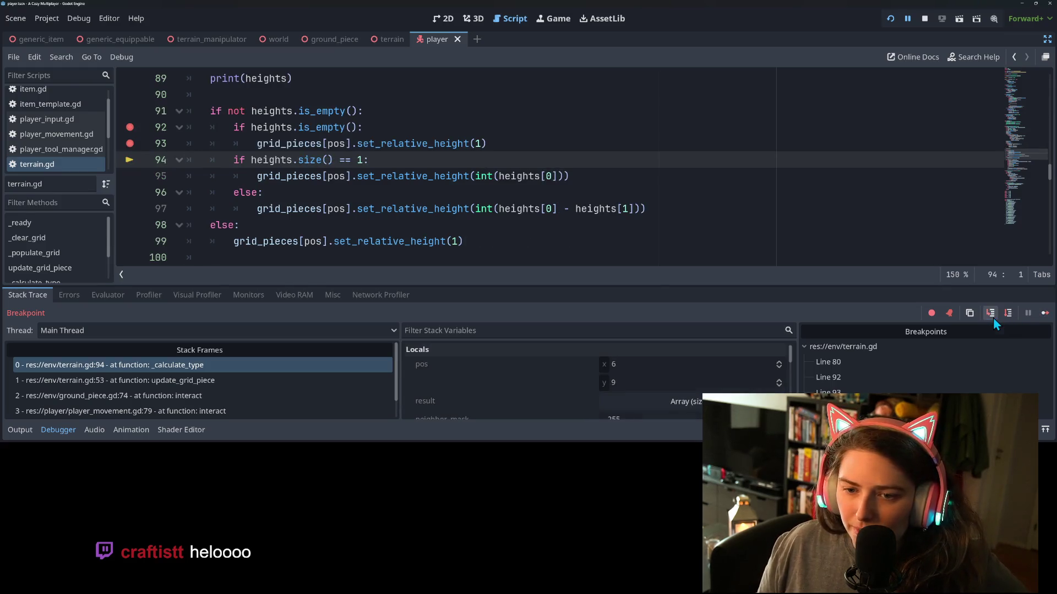
# Step to line 97, confirm heights holds [4.0, 2.0], then switch to the browser
pyautogui.click(993, 318)
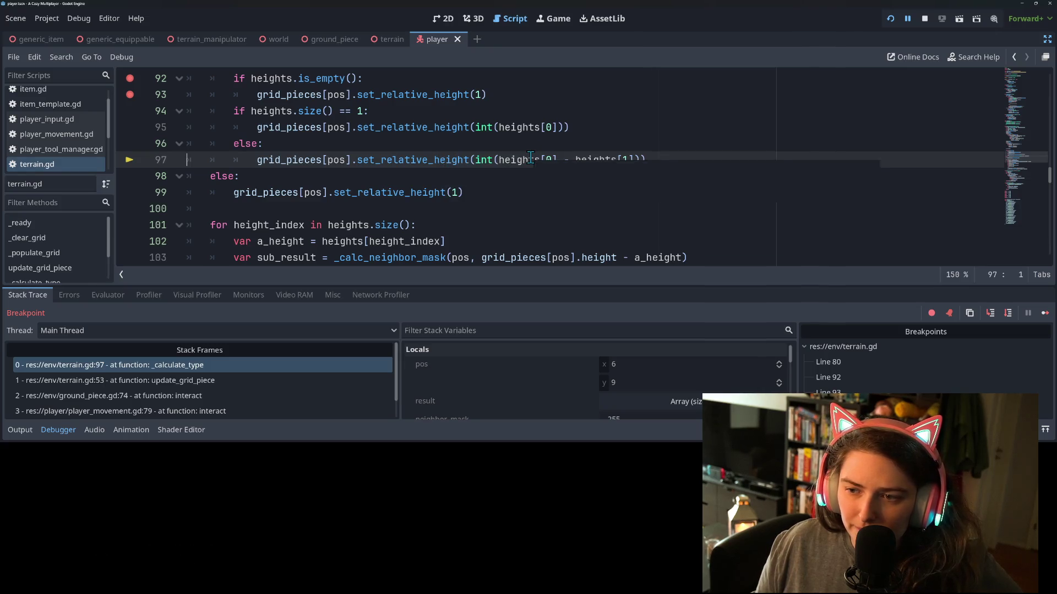
pyautogui.moveTo(530, 157)
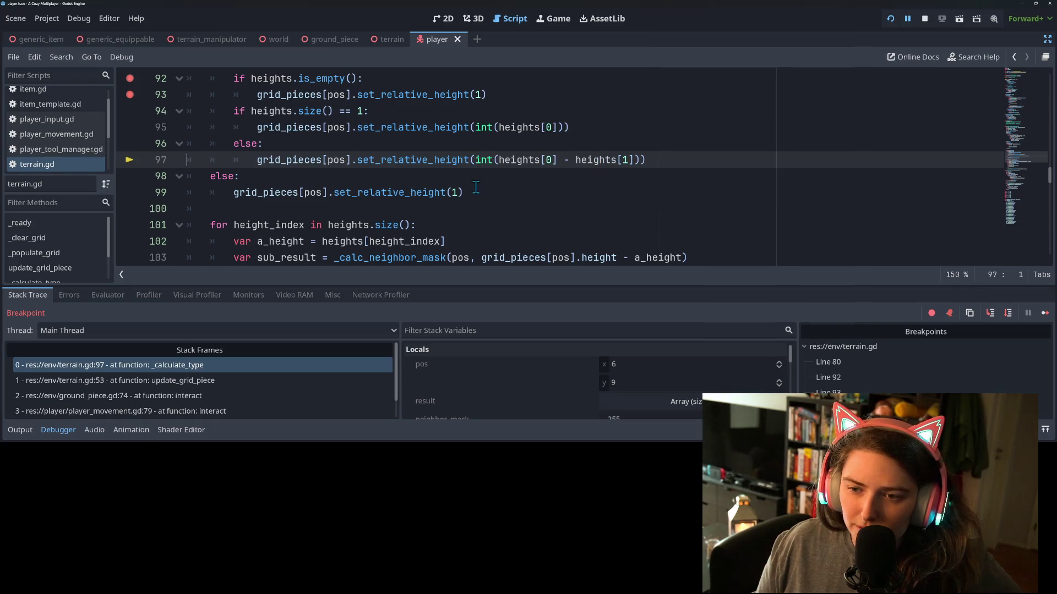
pyautogui.scroll(1, 456, 198)
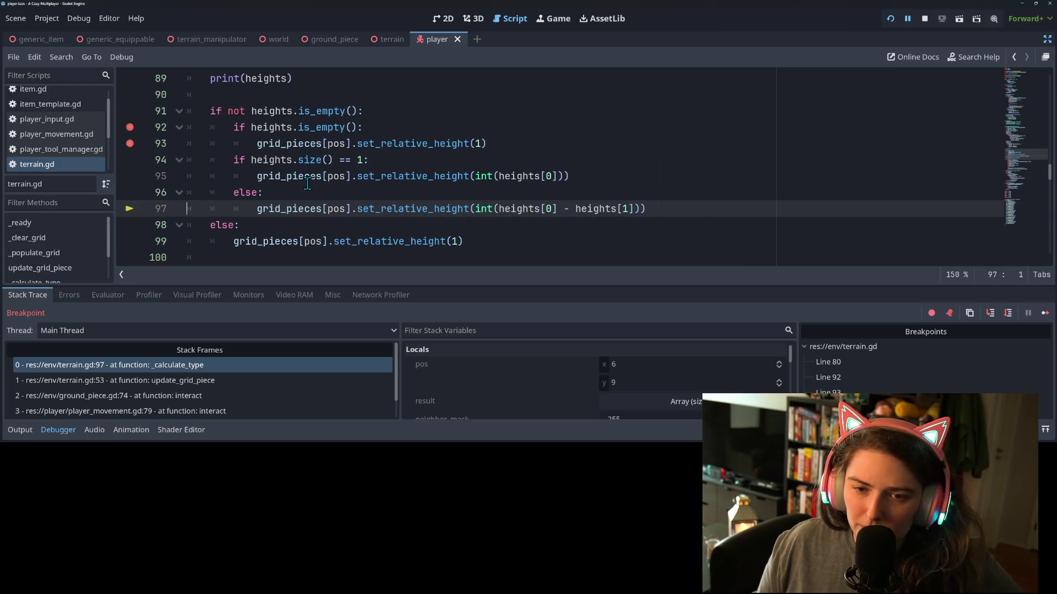
pyautogui.moveTo(307, 183)
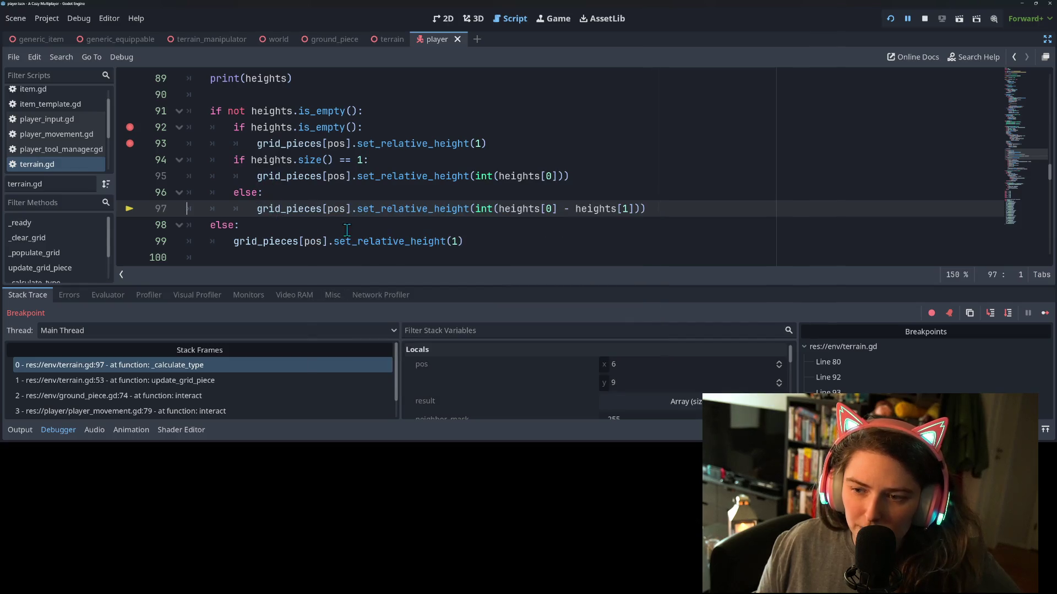
pyautogui.scroll(1, 459, 237)
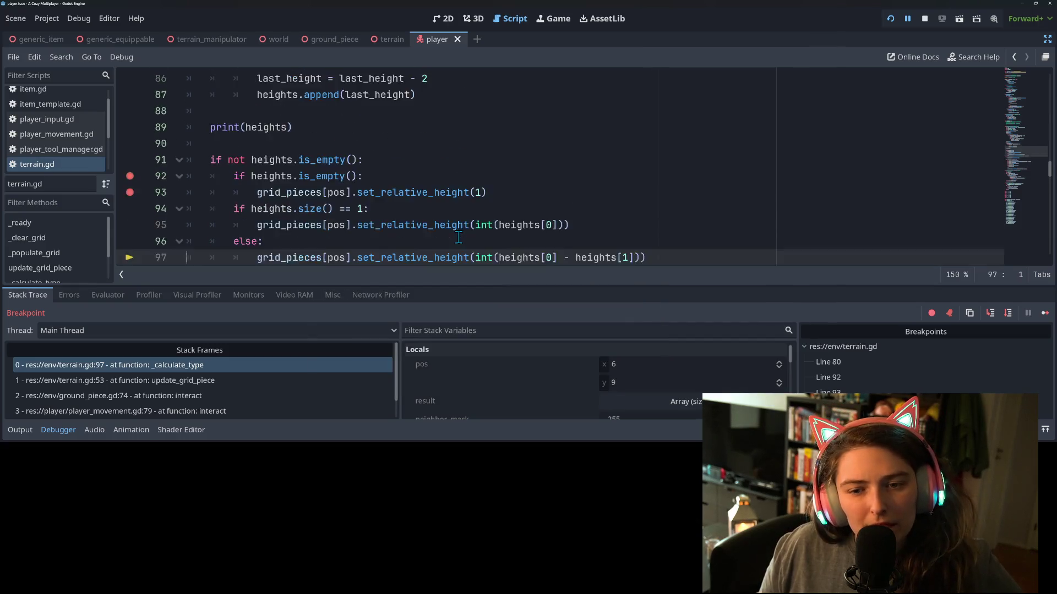
pyautogui.scroll(-2, 459, 238)
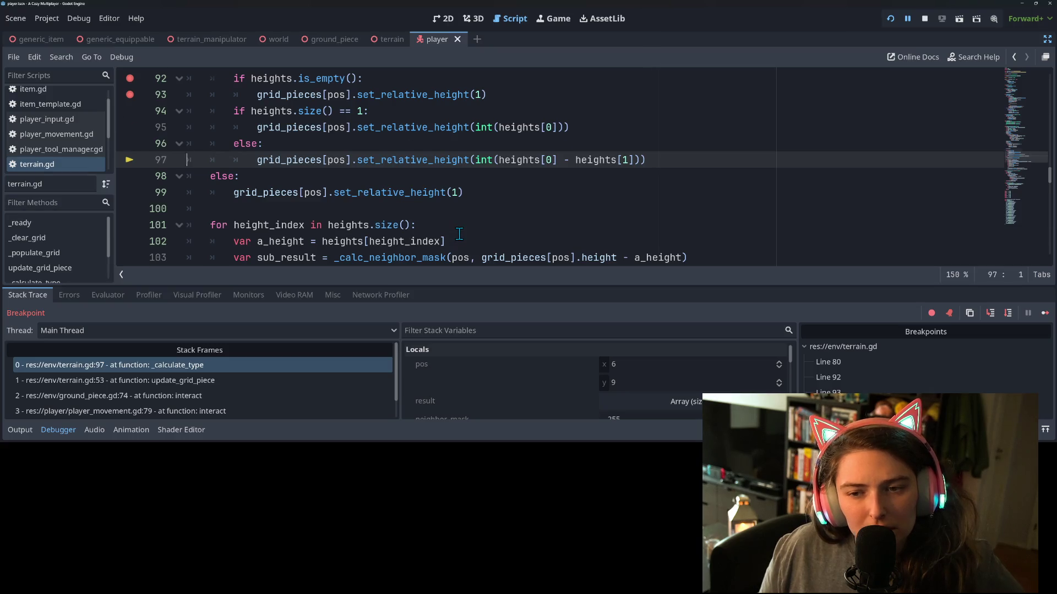
pyautogui.scroll(1, 459, 233)
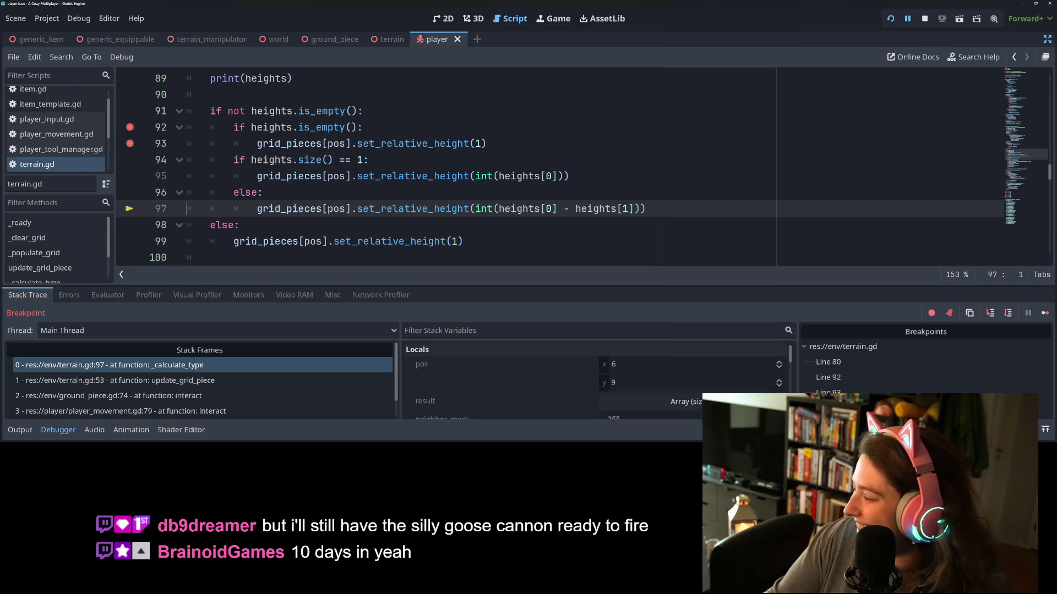
pyautogui.hotkey('alt', 'Tab')
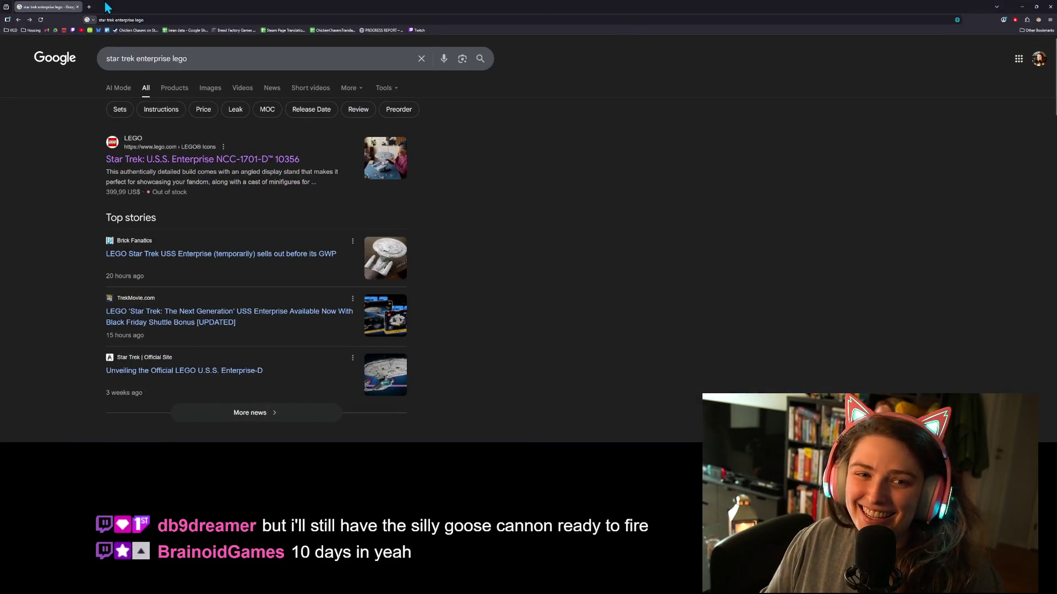
# Search 'steam replicat' in a new tab and open Replicat's Steam store page
pyautogui.click(89, 6)
pyautogui.write('steam')
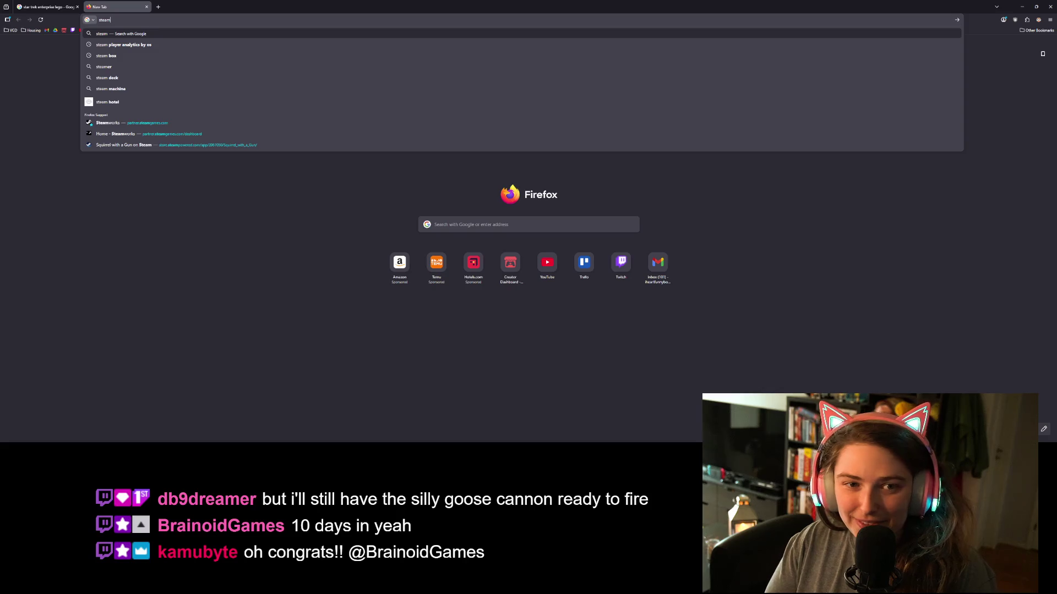
pyautogui.write(' replicat')
pyautogui.press('Return')
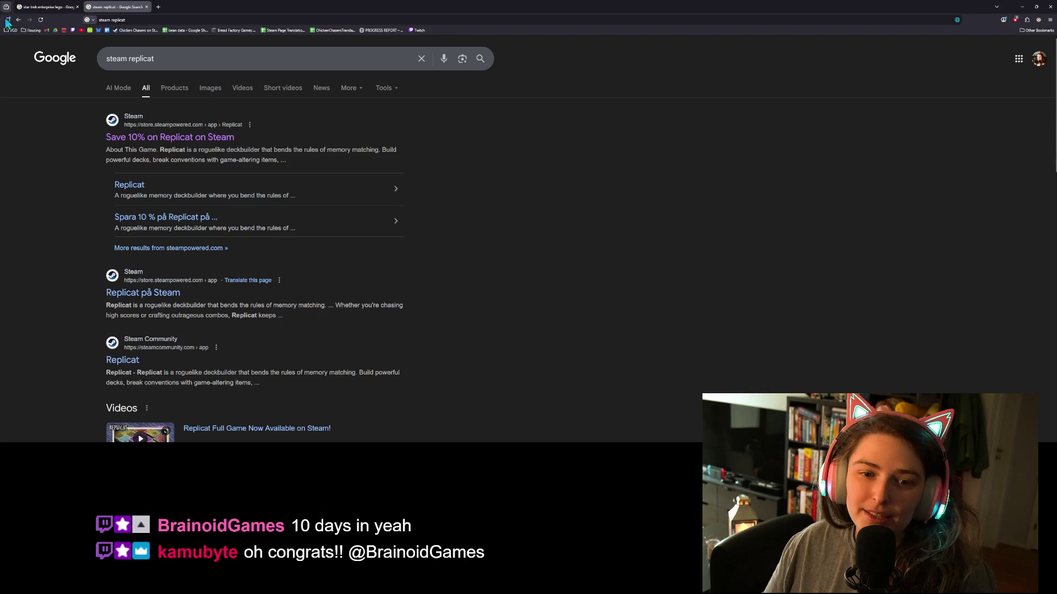
pyautogui.click(175, 142)
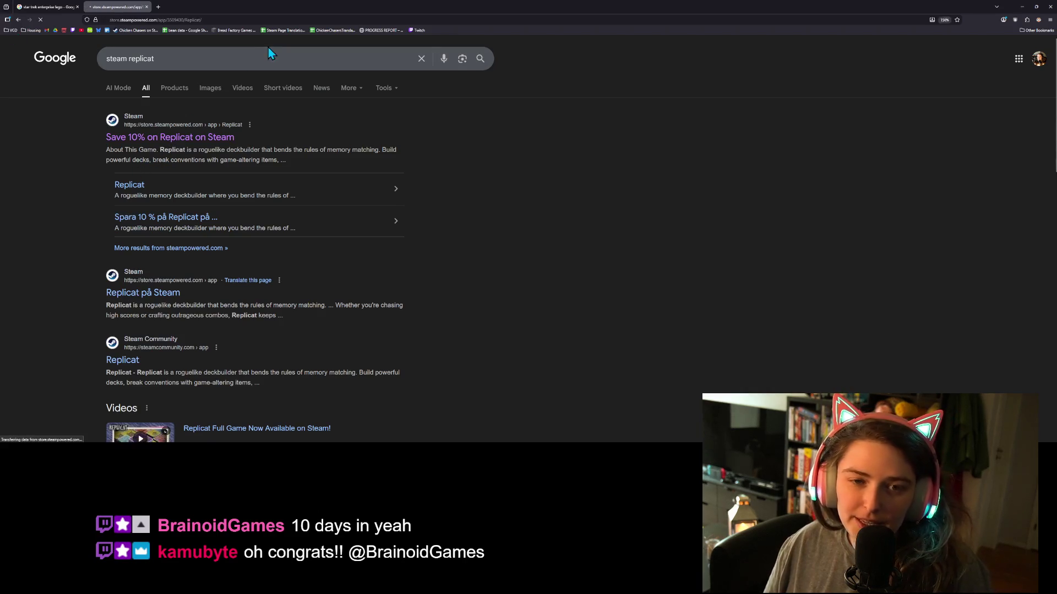
pyautogui.scroll(-8, 374, 231)
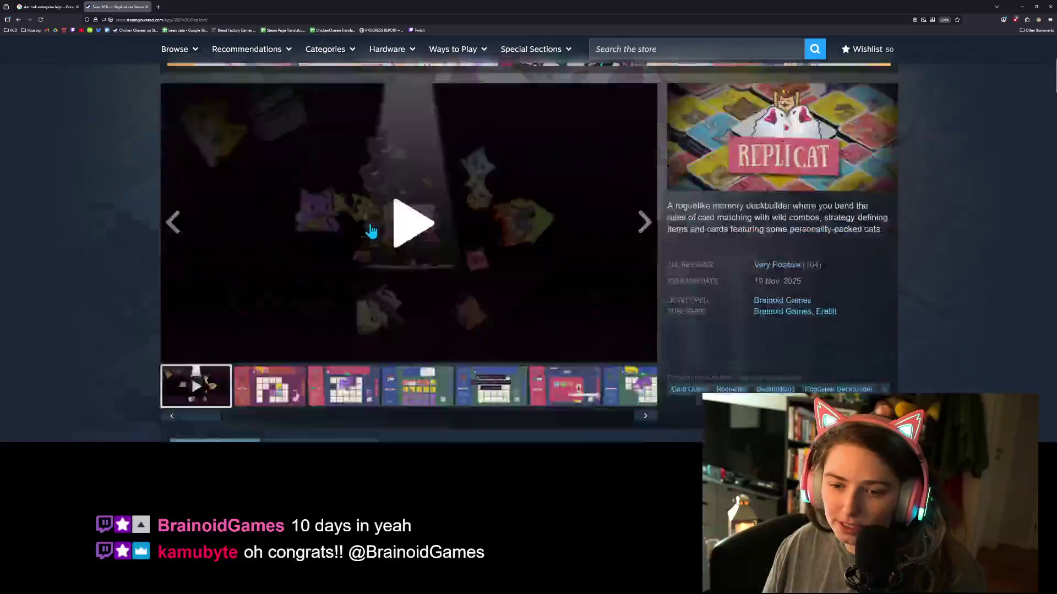
pyautogui.scroll(3, 407, 245)
pyautogui.scroll(2, 478, 258)
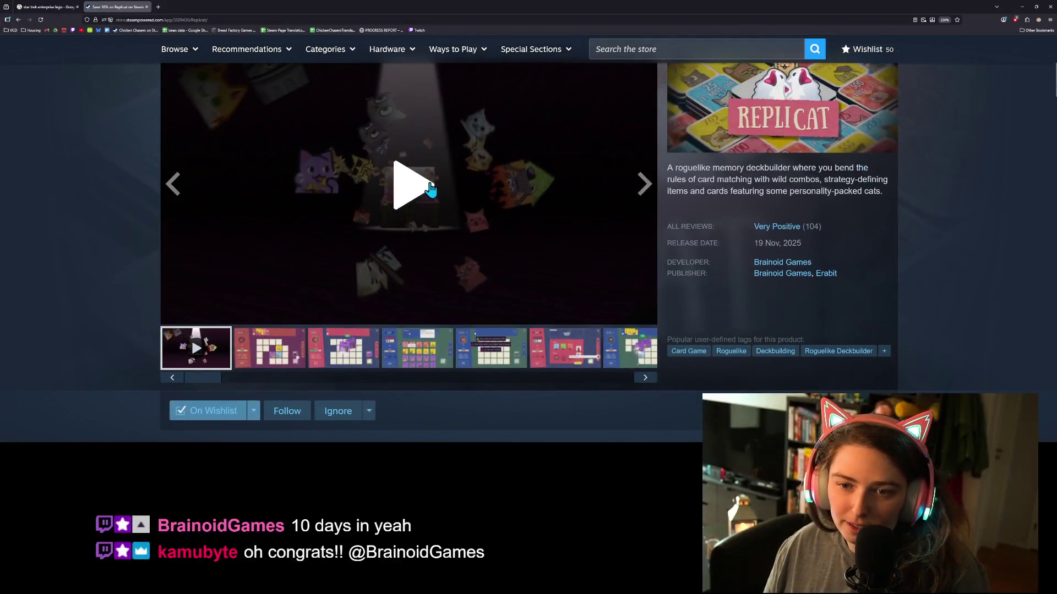
# Play the Replicat trailer and pause it at 0:40
pyautogui.click(519, 248)
pyautogui.moveTo(201, 314)
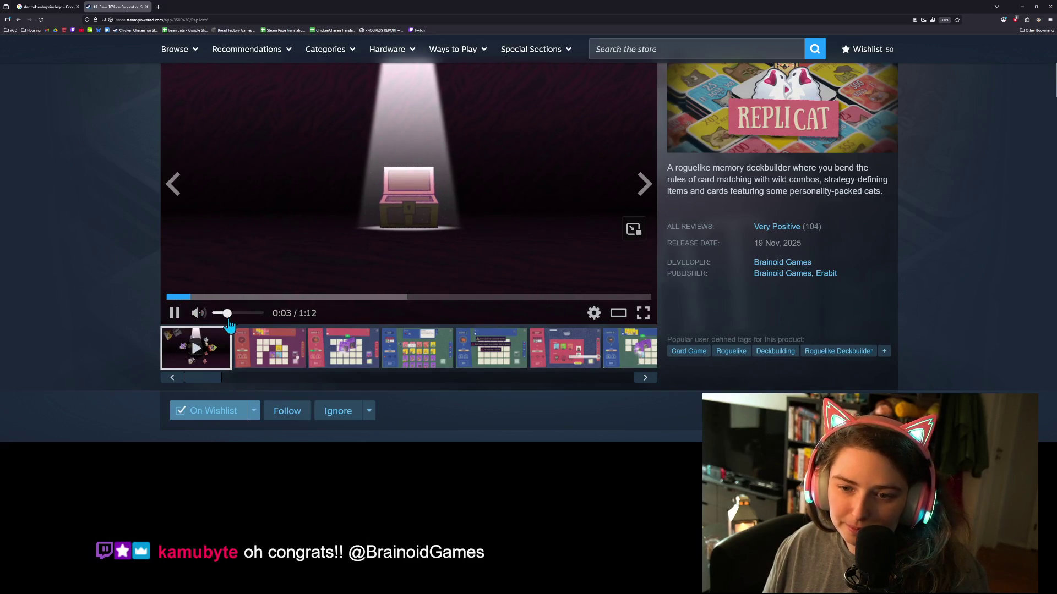
pyautogui.scroll(2, 77, 328)
pyautogui.scroll(1, 77, 322)
pyautogui.scroll(-1, 83, 328)
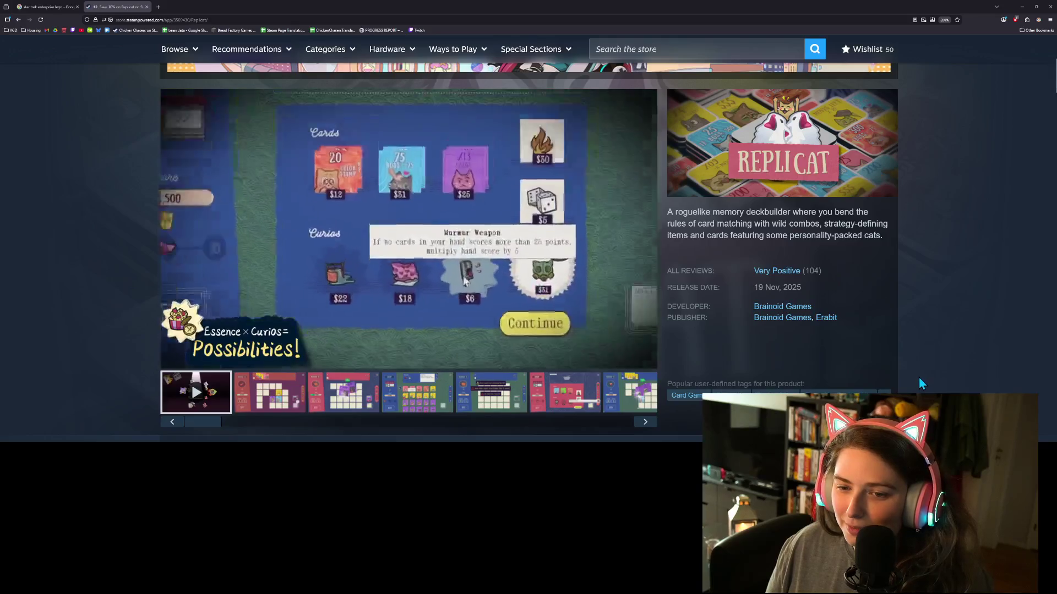
pyautogui.moveTo(171, 363)
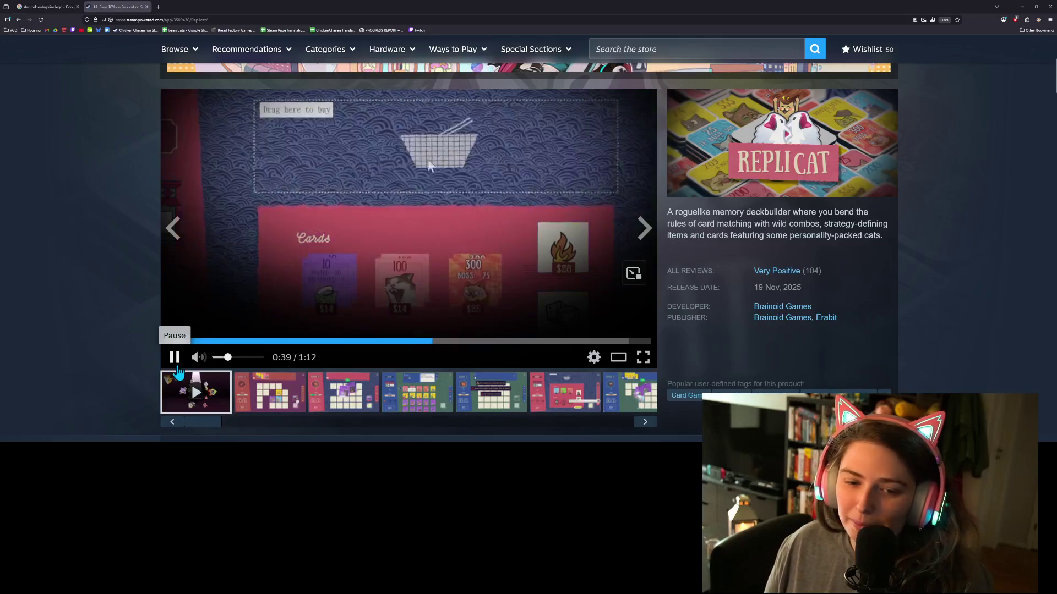
pyautogui.click(176, 364)
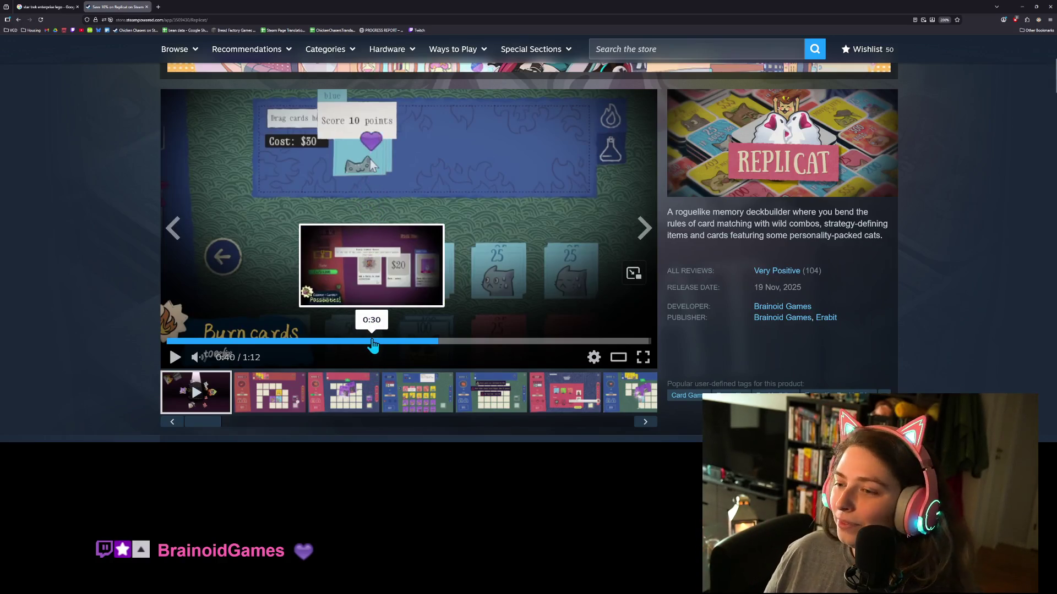
pyautogui.scroll(-5, 928, 290)
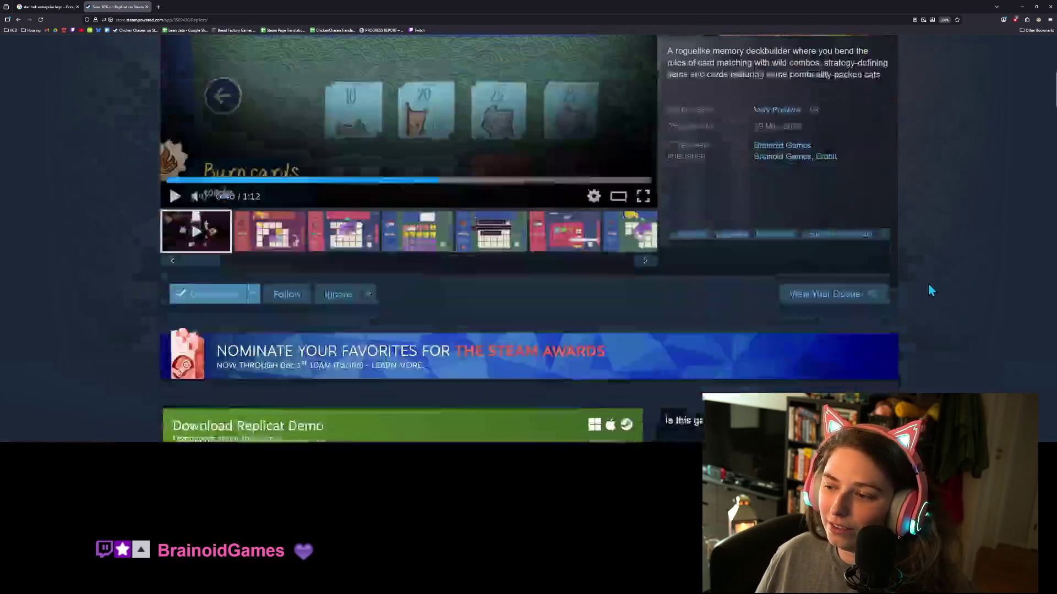
# Browse Replicat's buy options and bundles, then minimize the browser to return to the Godot debugger
pyautogui.scroll(-1, 934, 374)
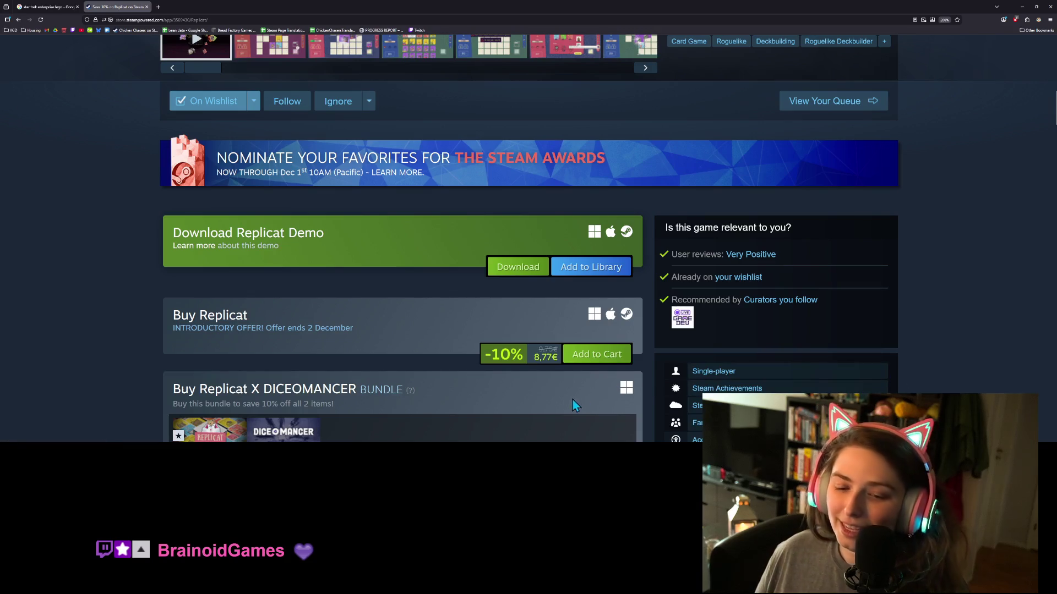
pyautogui.scroll(-6, 275, 346)
pyautogui.scroll(-2, 171, 344)
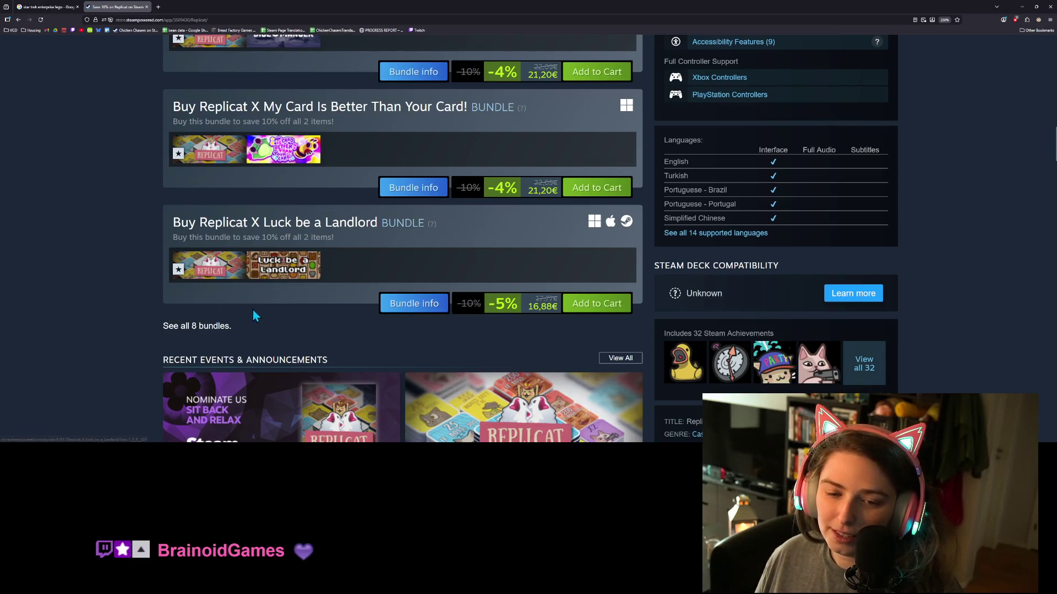
pyautogui.moveTo(281, 283)
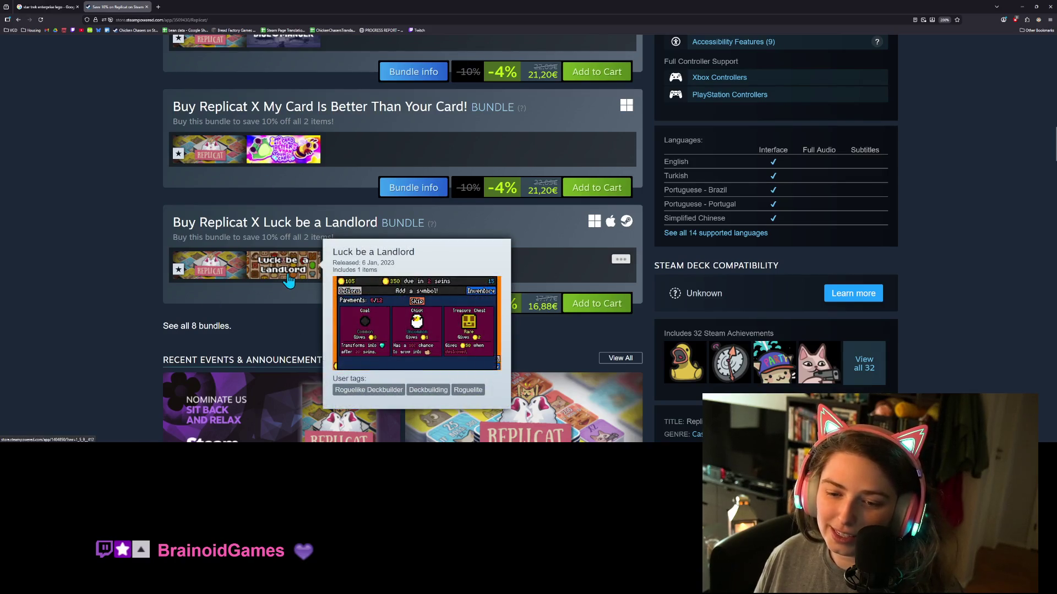
pyautogui.scroll(3, 105, 307)
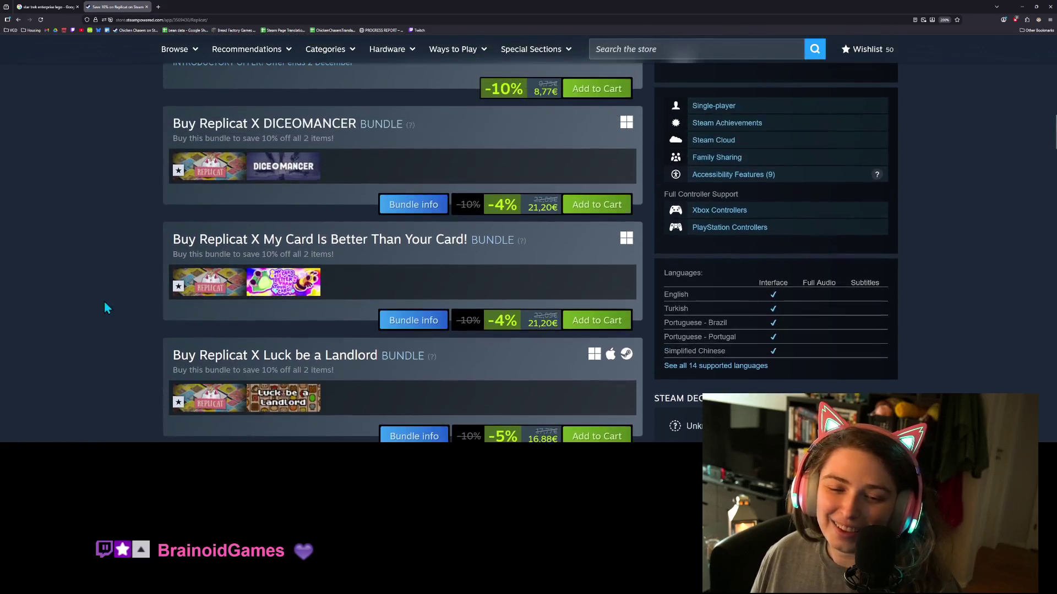
pyautogui.scroll(-2, 110, 308)
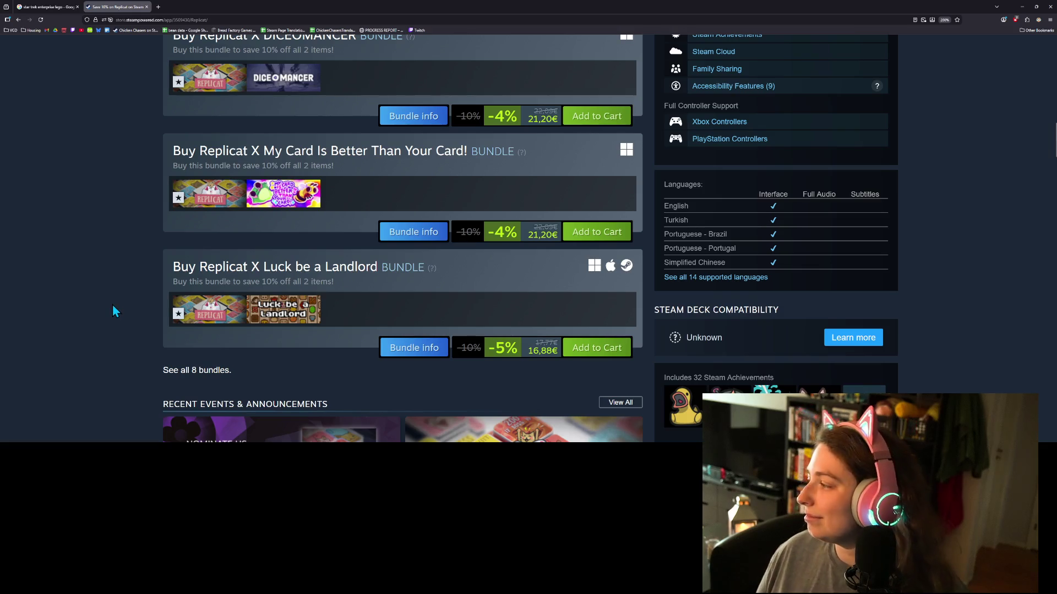
pyautogui.scroll(6, 116, 305)
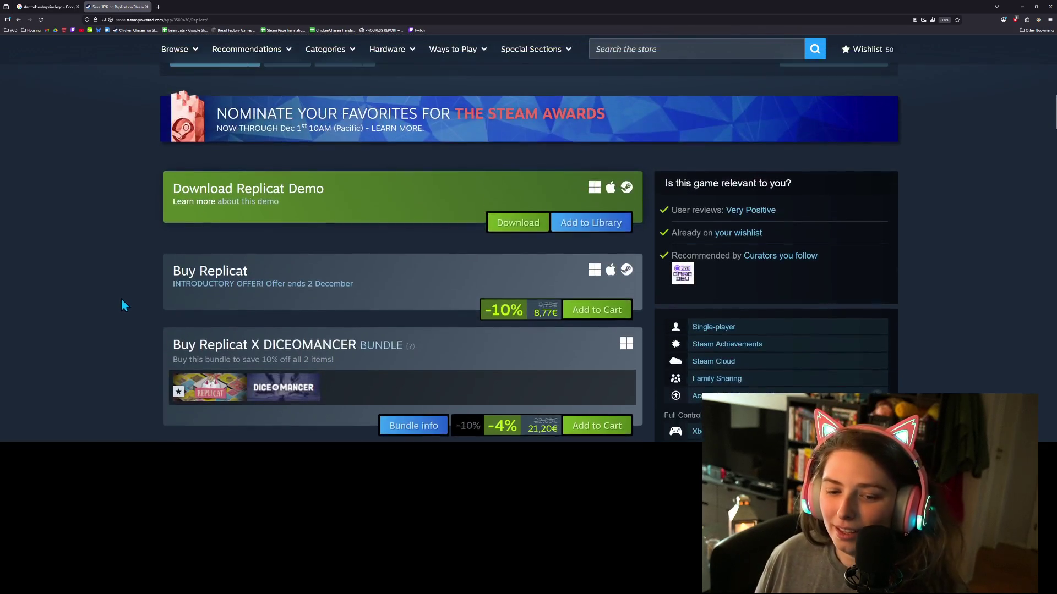
pyautogui.scroll(-8, 134, 312)
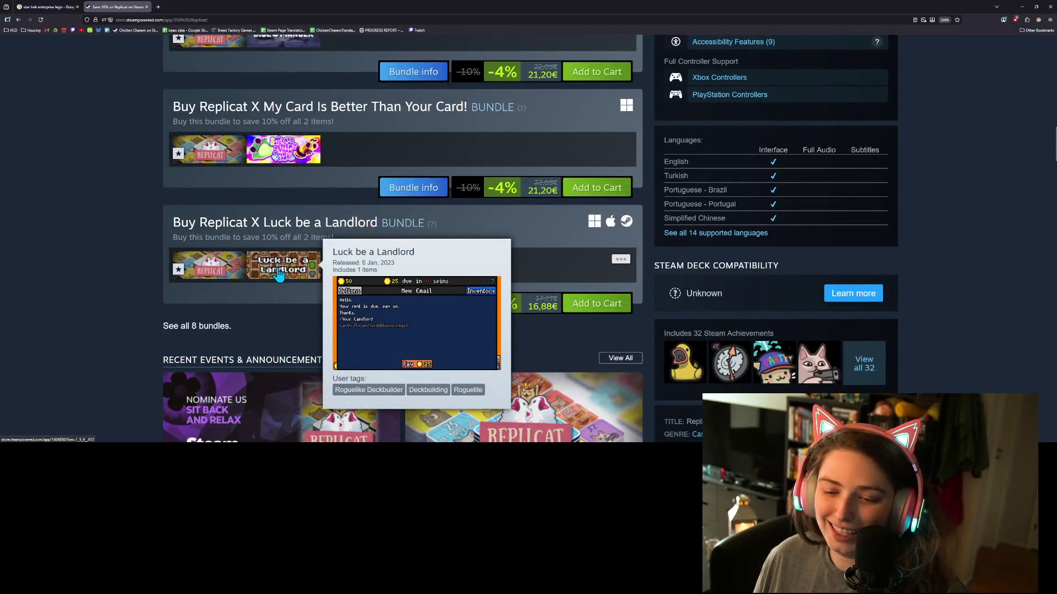
pyautogui.scroll(15, 57, 202)
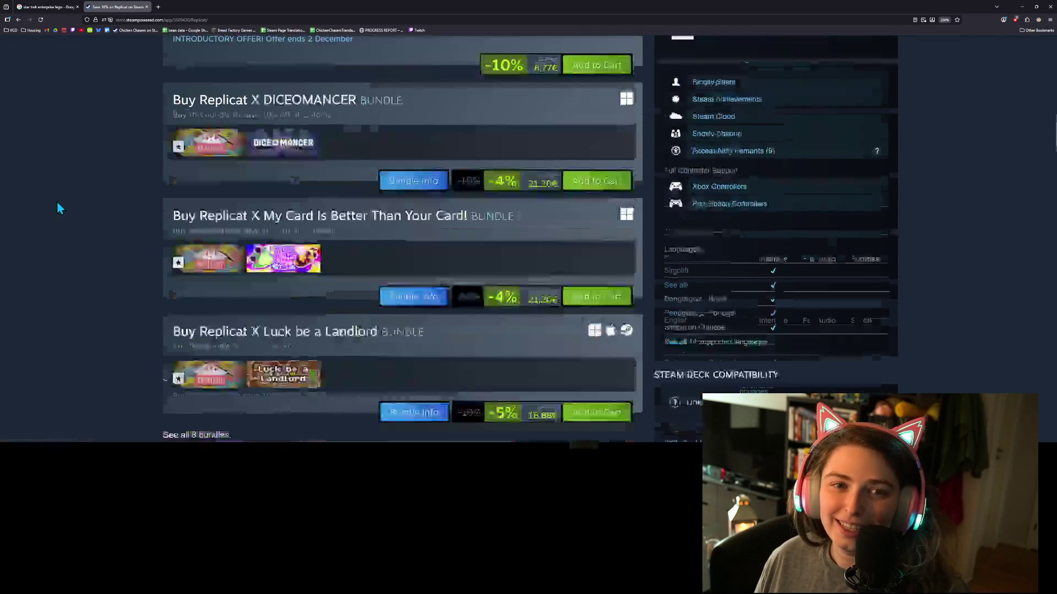
pyautogui.scroll(-3, 67, 200)
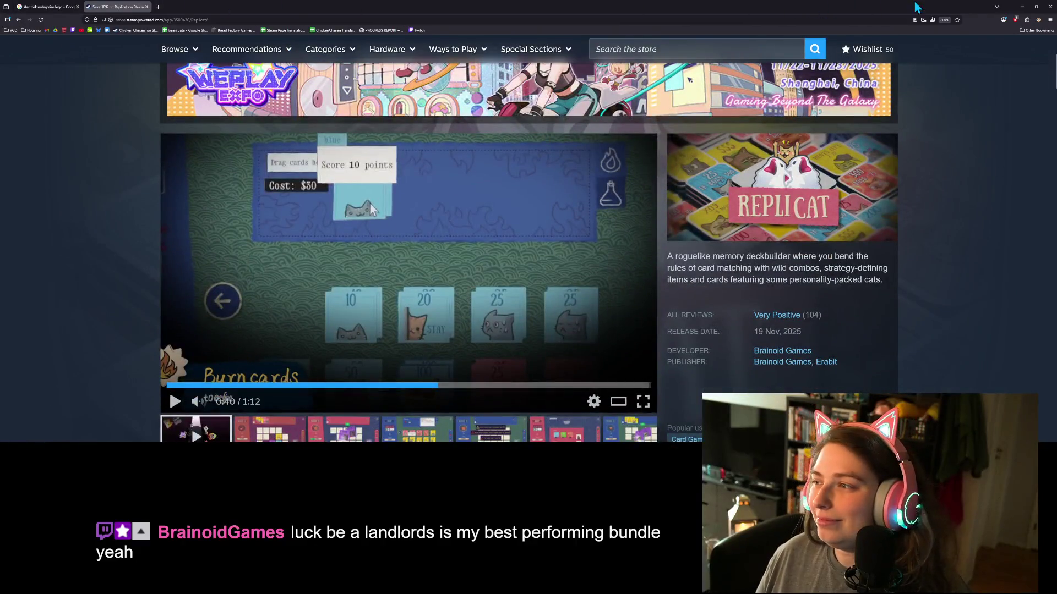
pyautogui.click(1021, 7)
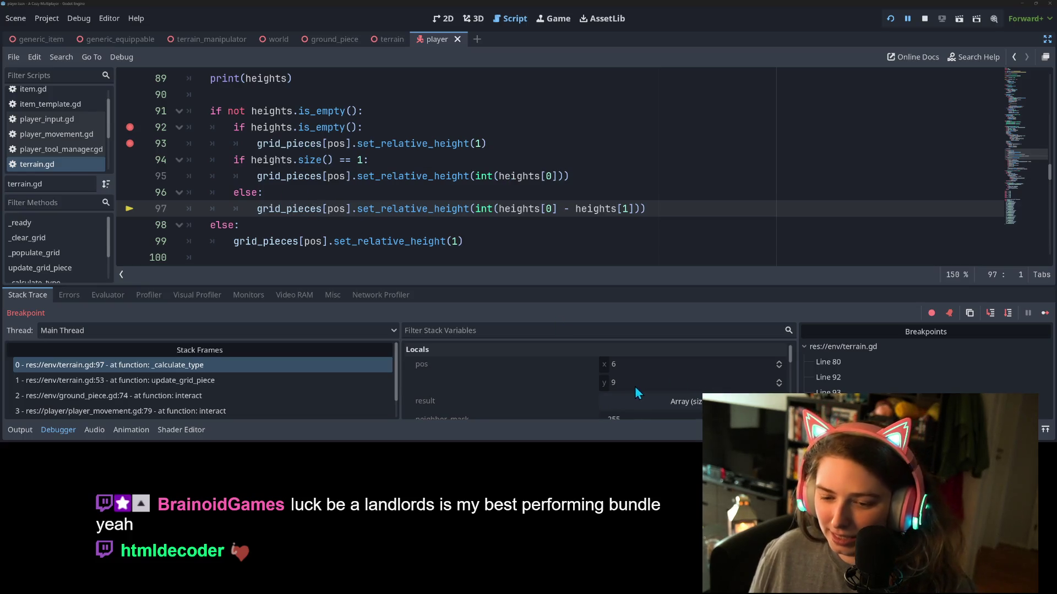
pyautogui.scroll(-2, 546, 389)
pyautogui.click(619, 388)
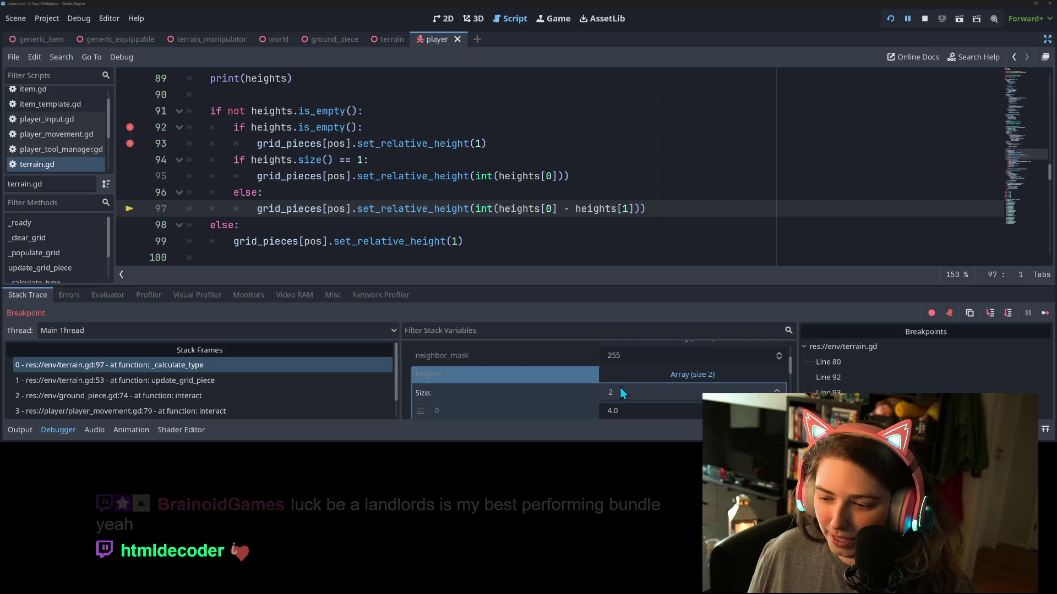
pyautogui.scroll(-1, 622, 389)
pyautogui.scroll(-1, 622, 389)
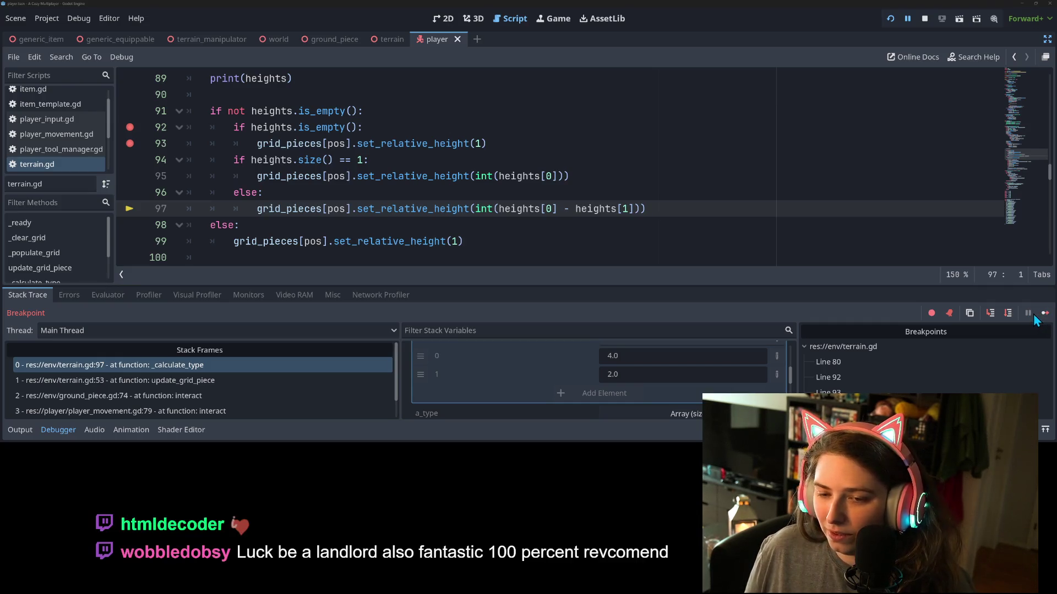
pyautogui.click(991, 317)
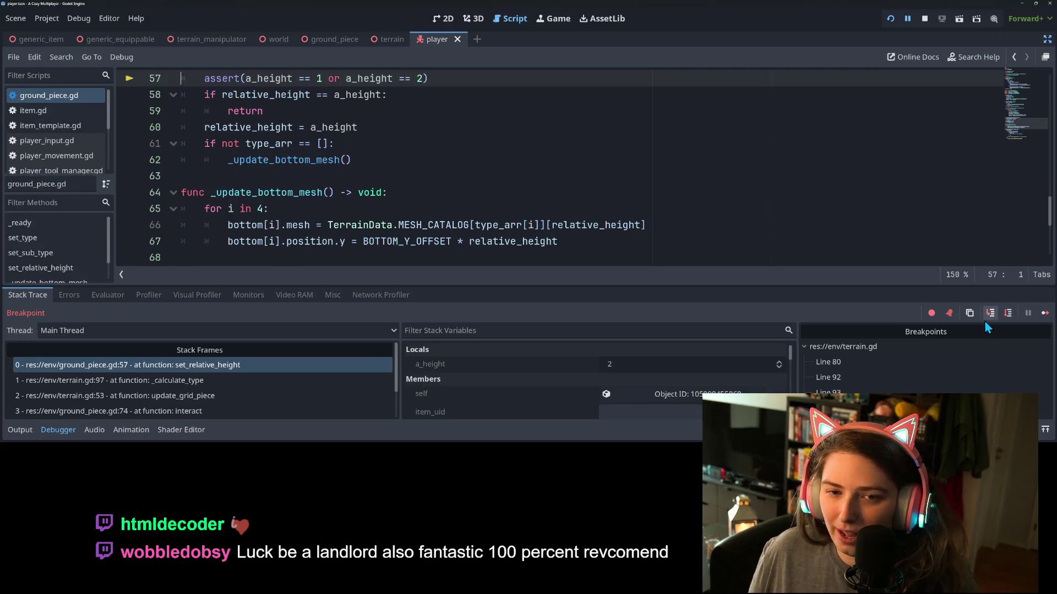
pyautogui.scroll(1, 417, 167)
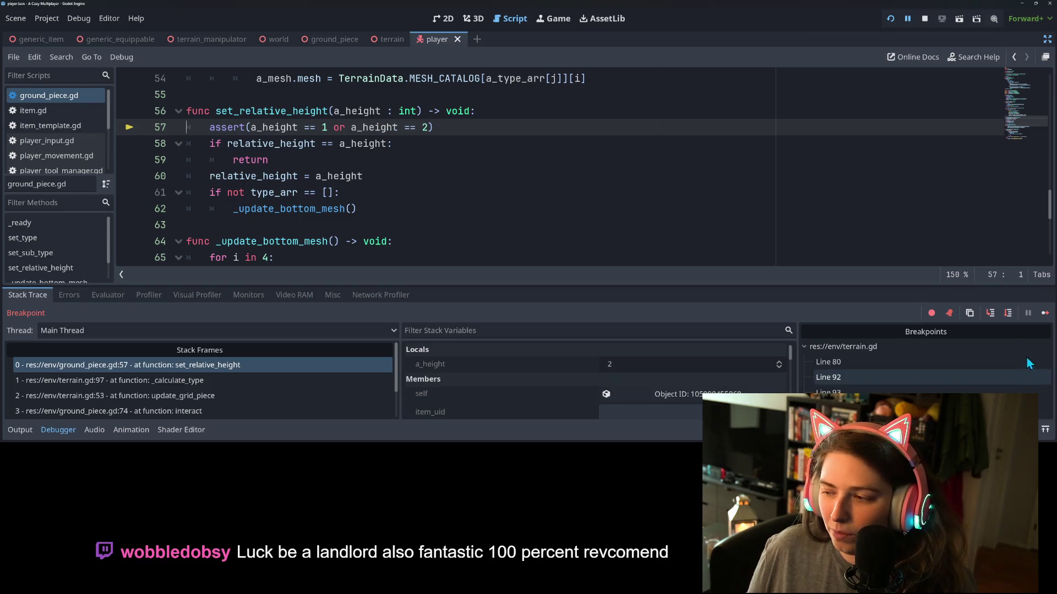
pyautogui.click(993, 318)
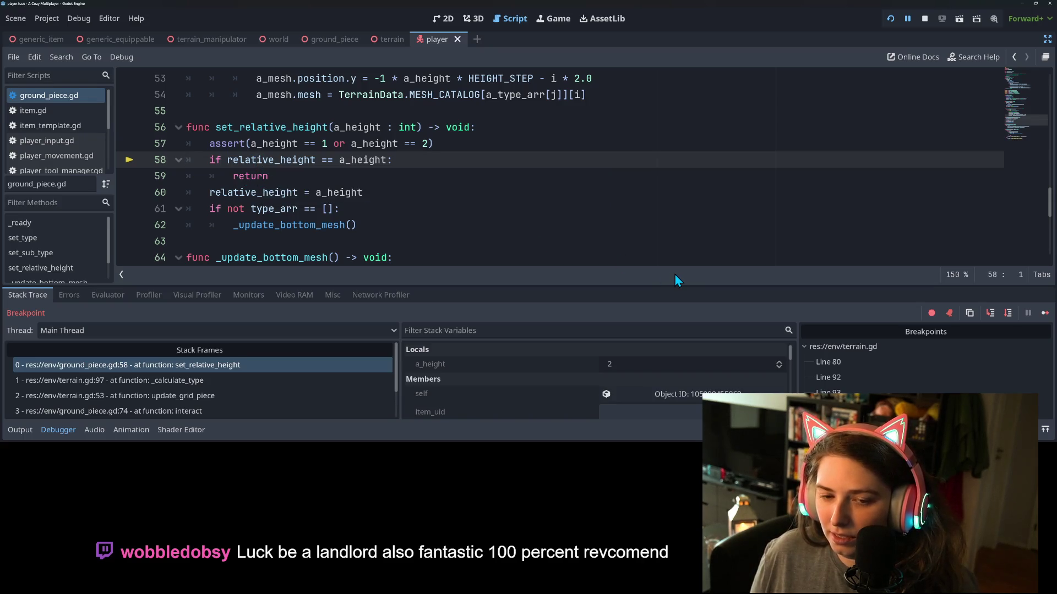
pyautogui.click(991, 314)
pyautogui.click(991, 314)
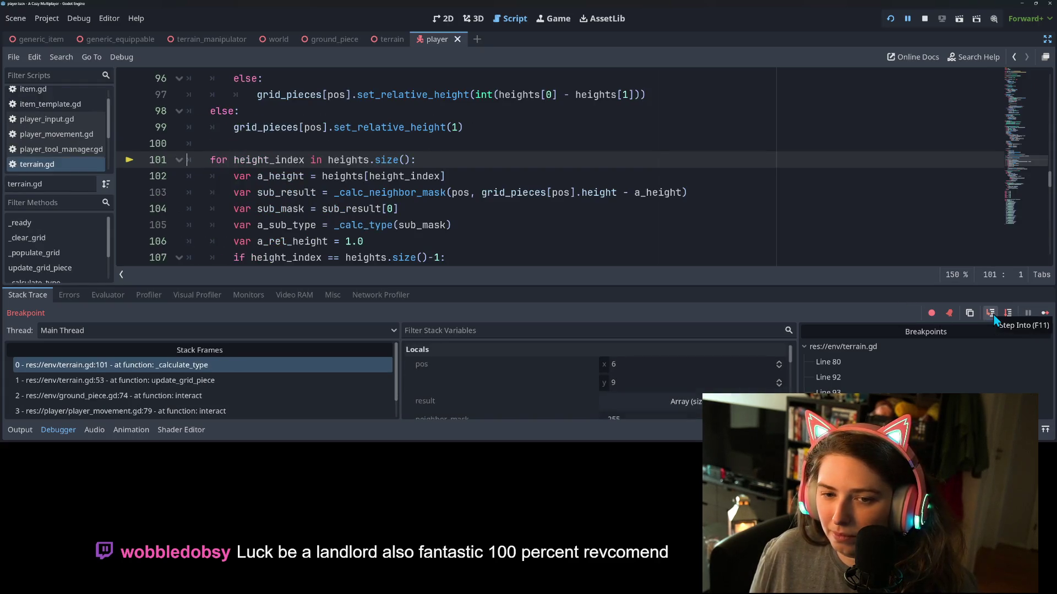
pyautogui.scroll(2, 436, 177)
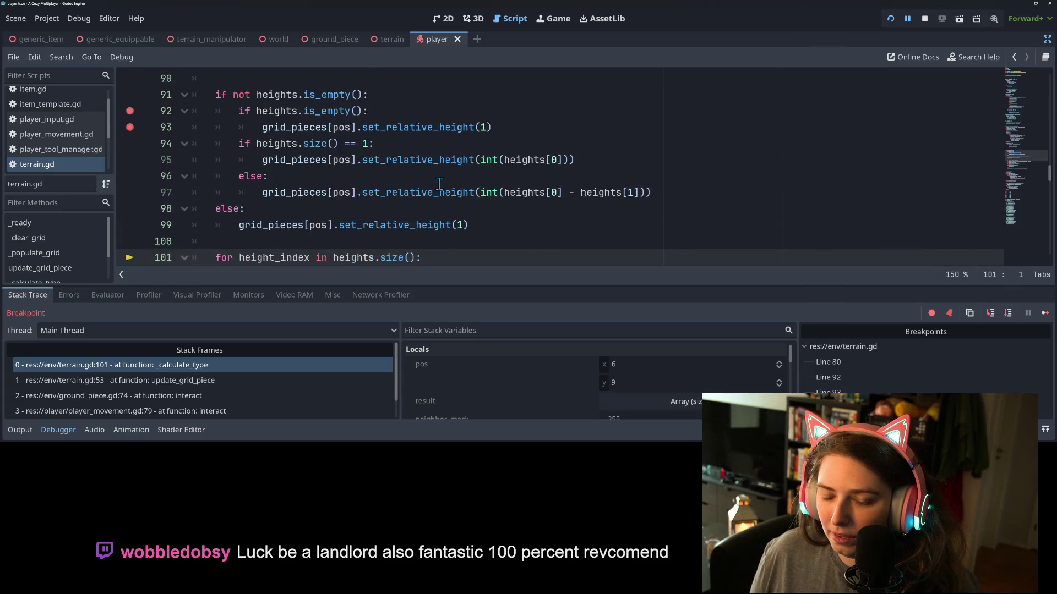
pyautogui.scroll(-2, 439, 183)
pyautogui.moveTo(435, 192)
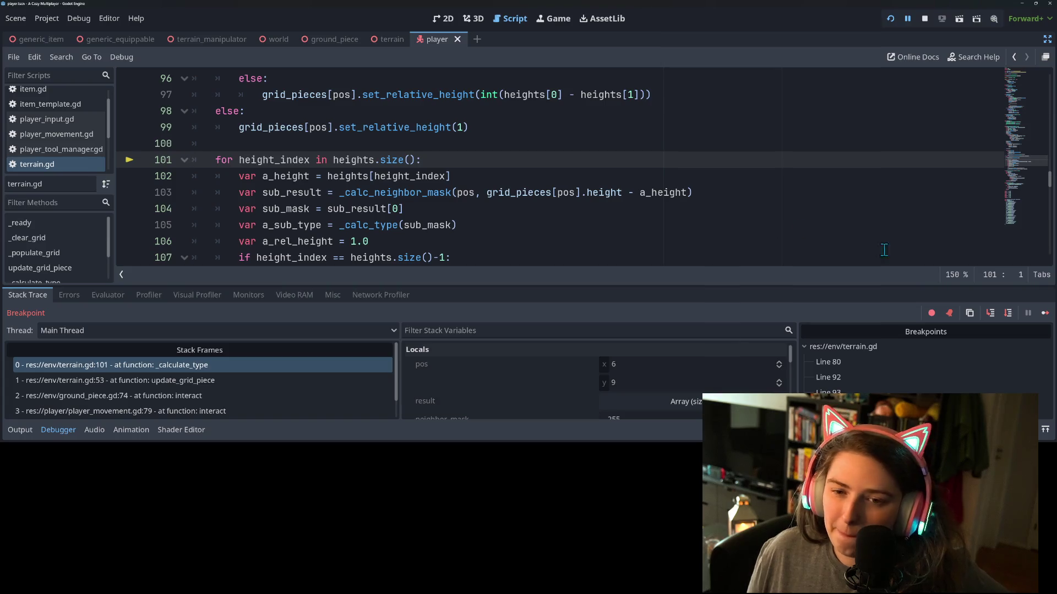
pyautogui.scroll(-2, 507, 206)
pyautogui.scroll(1, 495, 209)
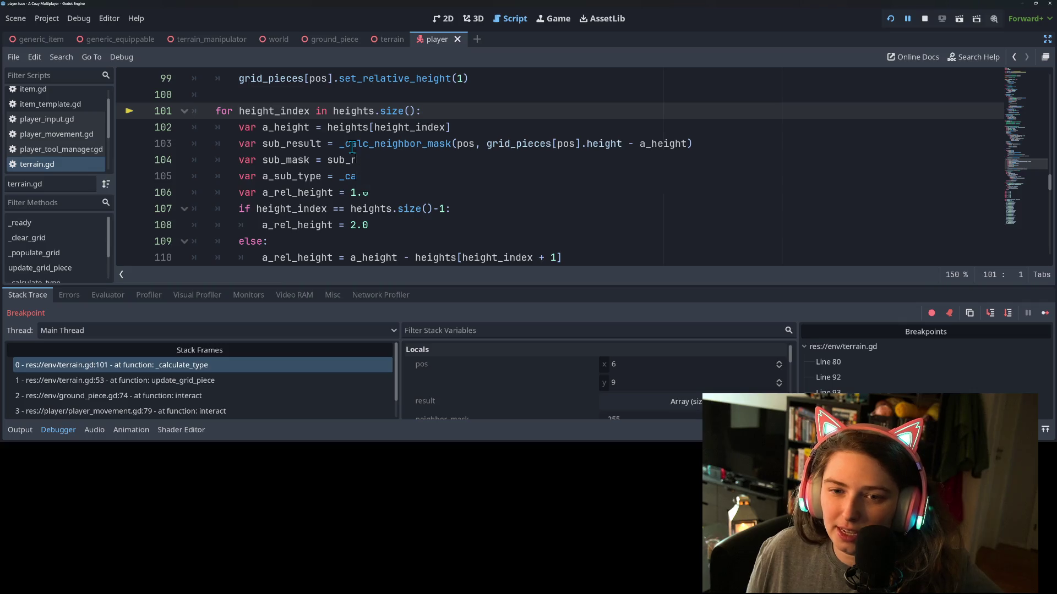
pyautogui.scroll(1, 308, 165)
pyautogui.doubleClick(364, 160)
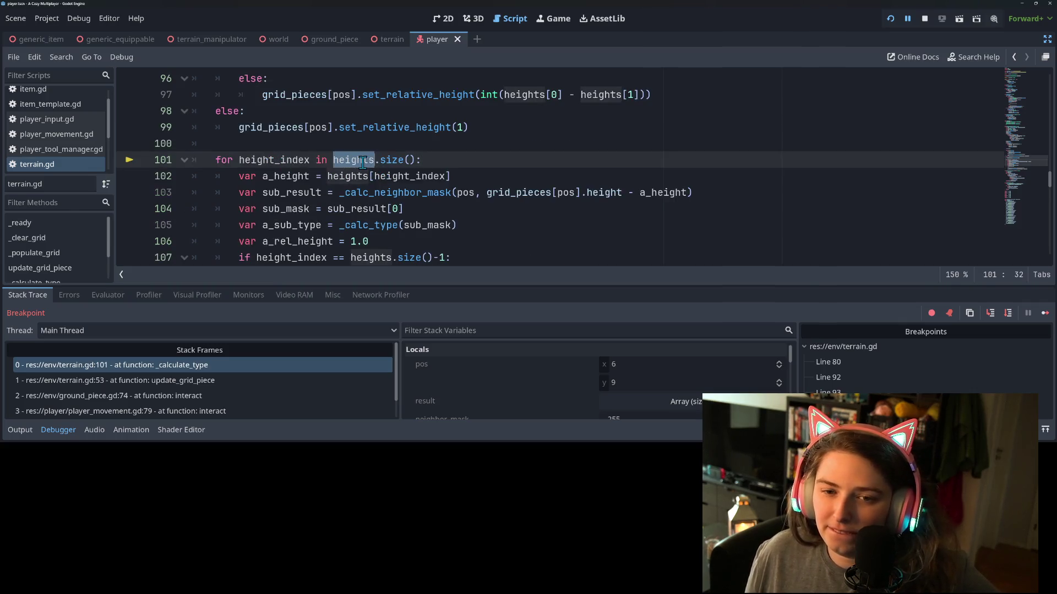
pyautogui.moveTo(363, 162)
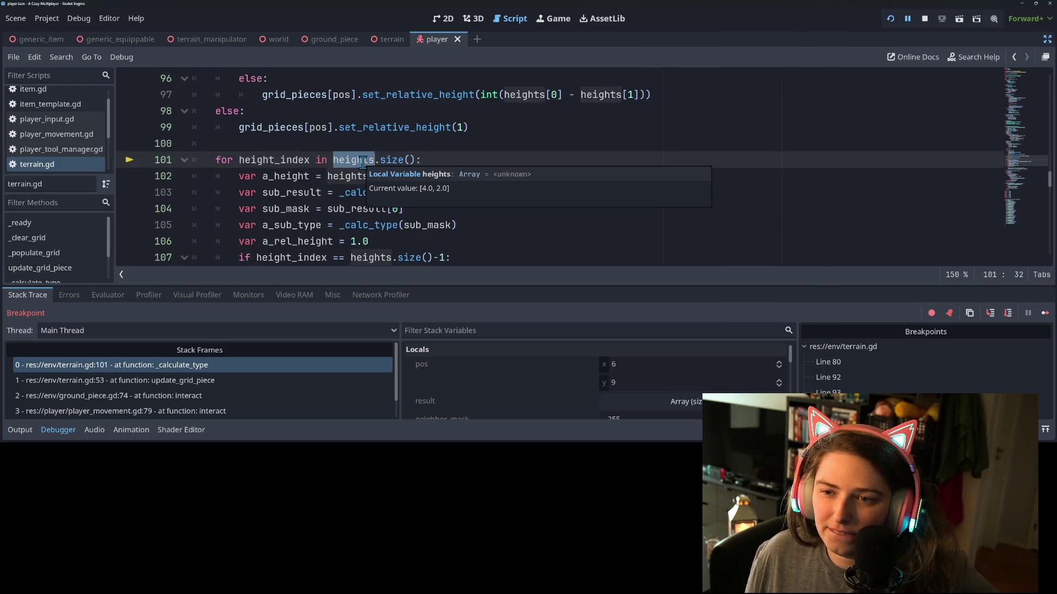
pyautogui.click(328, 176)
pyautogui.scroll(1, 354, 192)
pyautogui.scroll(1, 353, 194)
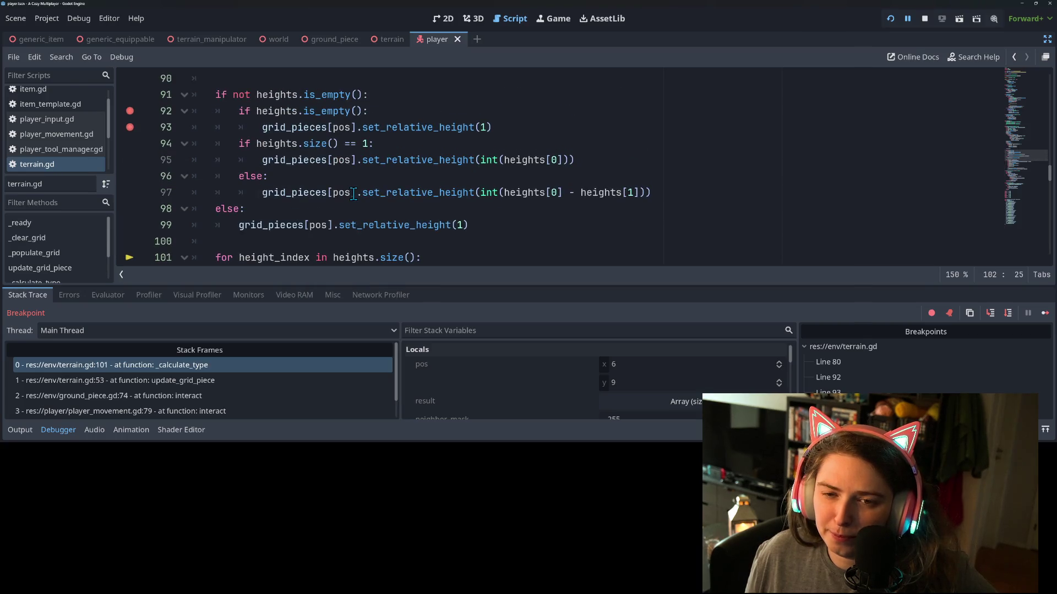
pyautogui.scroll(-3, 353, 193)
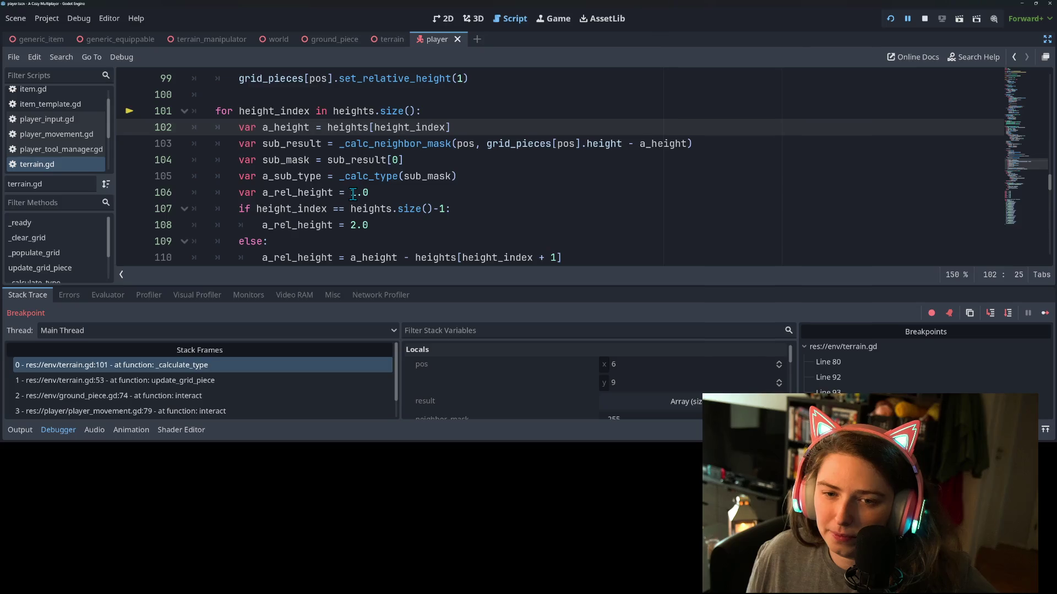
pyautogui.doubleClick(389, 140)
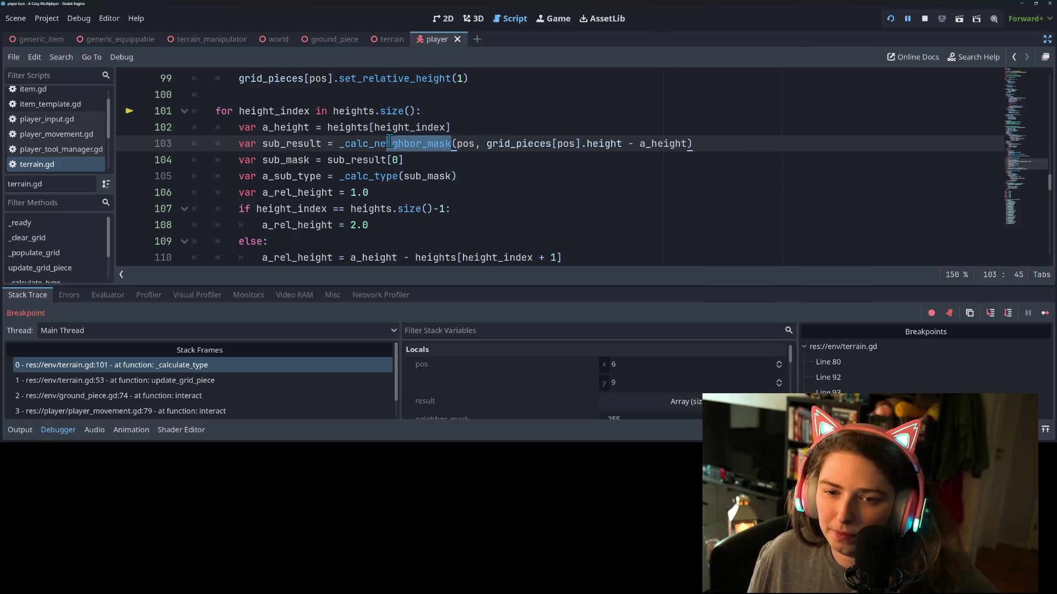
pyautogui.doubleClick(365, 145)
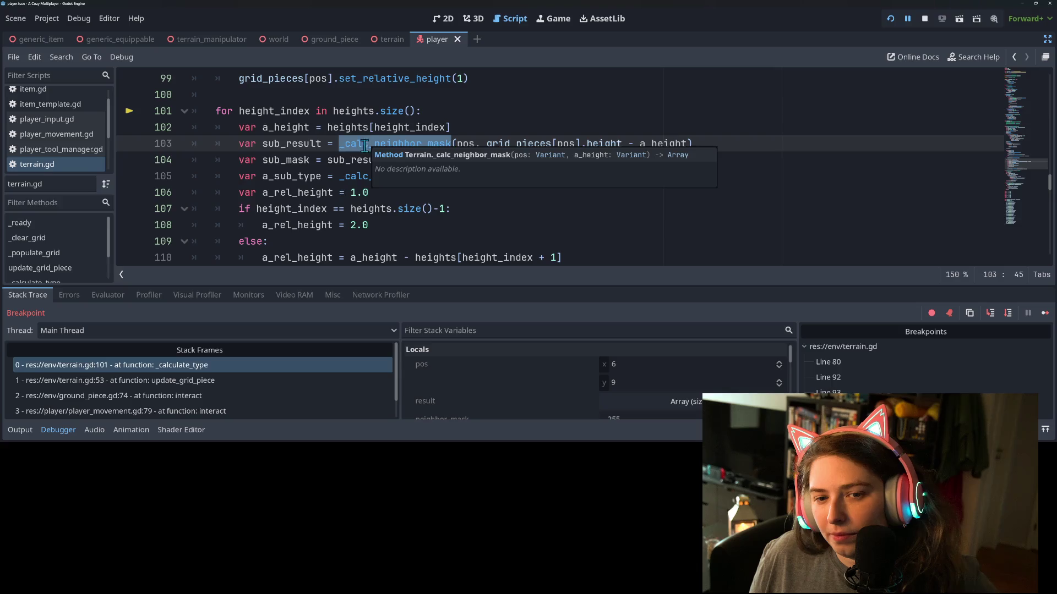
pyautogui.doubleClick(278, 110)
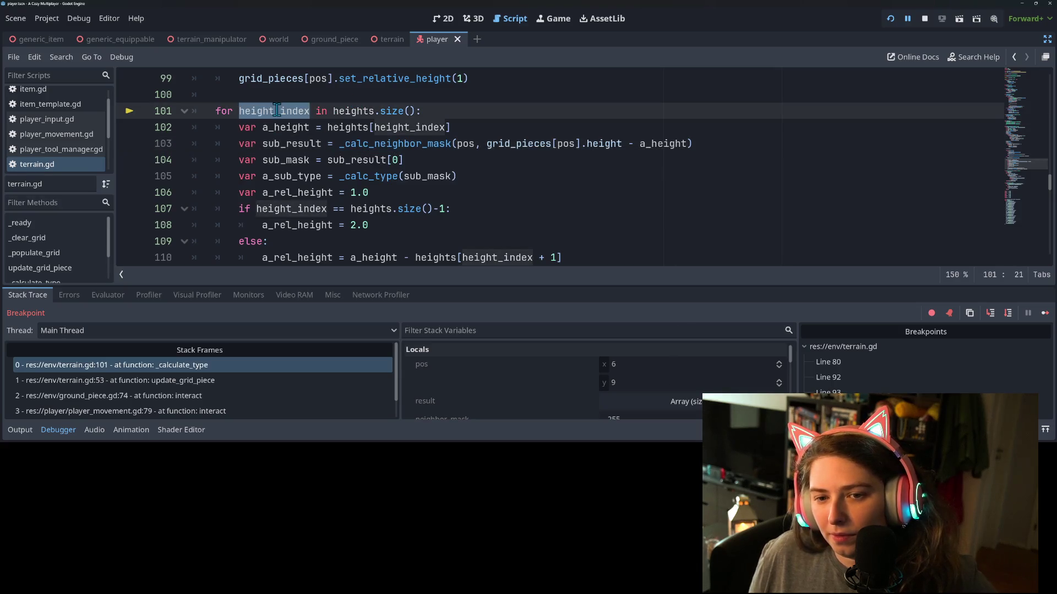
pyautogui.doubleClick(283, 127)
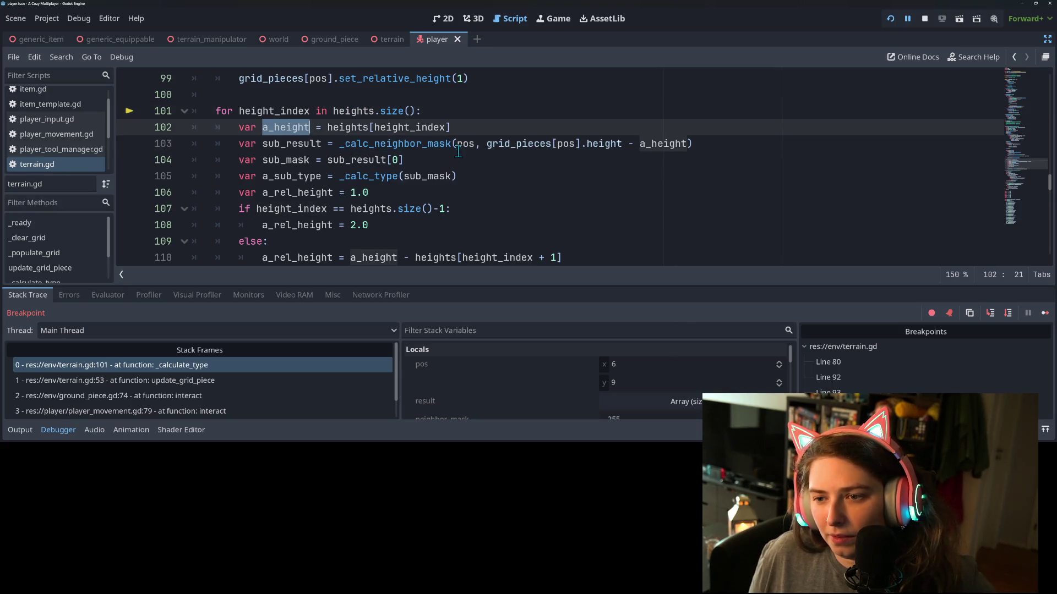
pyautogui.doubleClick(425, 142)
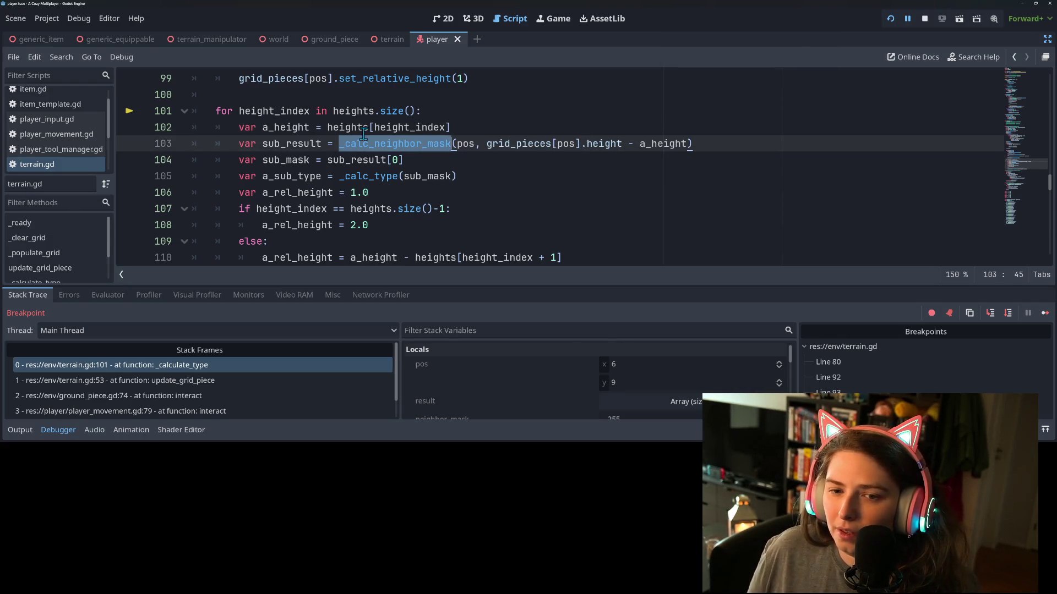
pyautogui.doubleClick(309, 143)
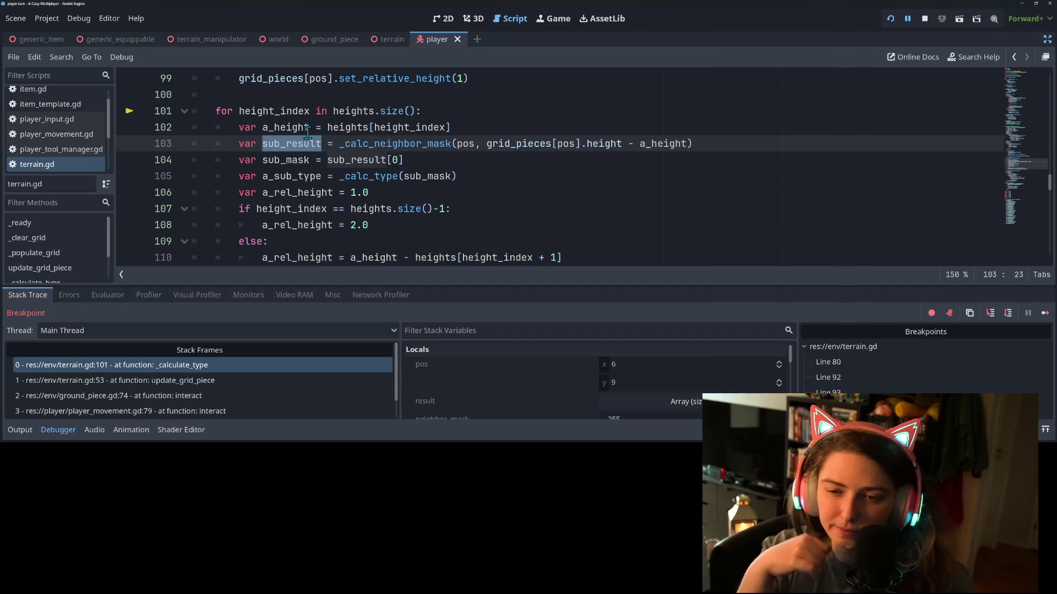
# Highlight a_rel_height and height_index on lines 107–108, then switch to the Replicat Steam page
pyautogui.doubleClick(291, 228)
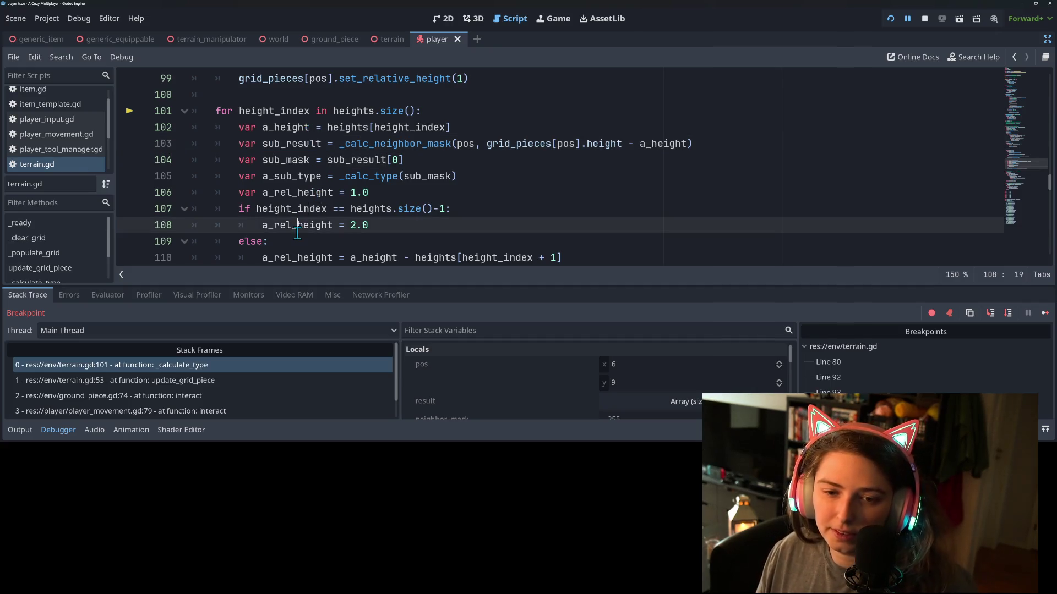
pyautogui.doubleClick(302, 213)
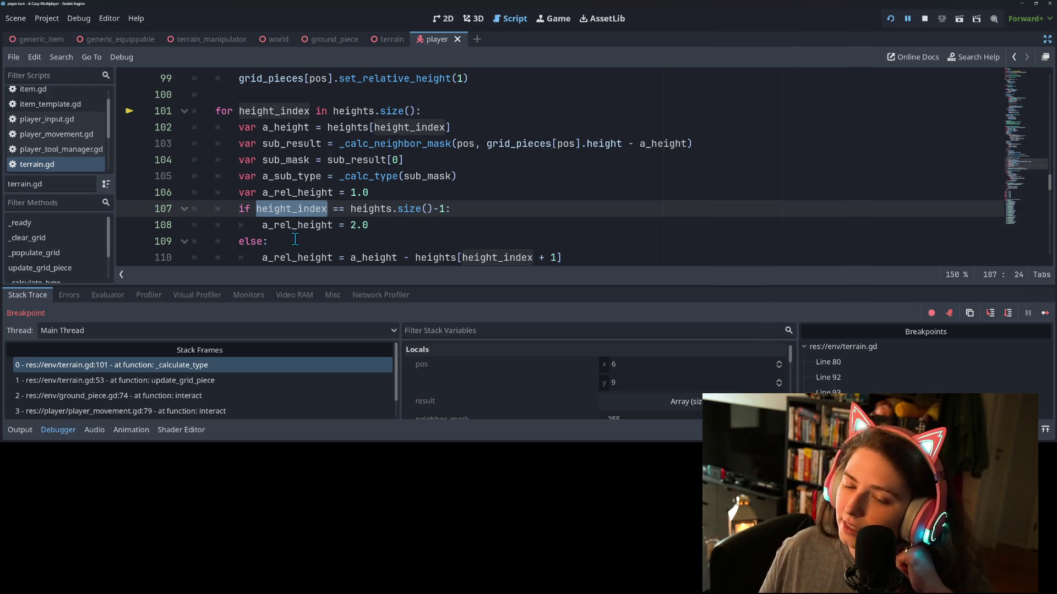
pyautogui.click(374, 209)
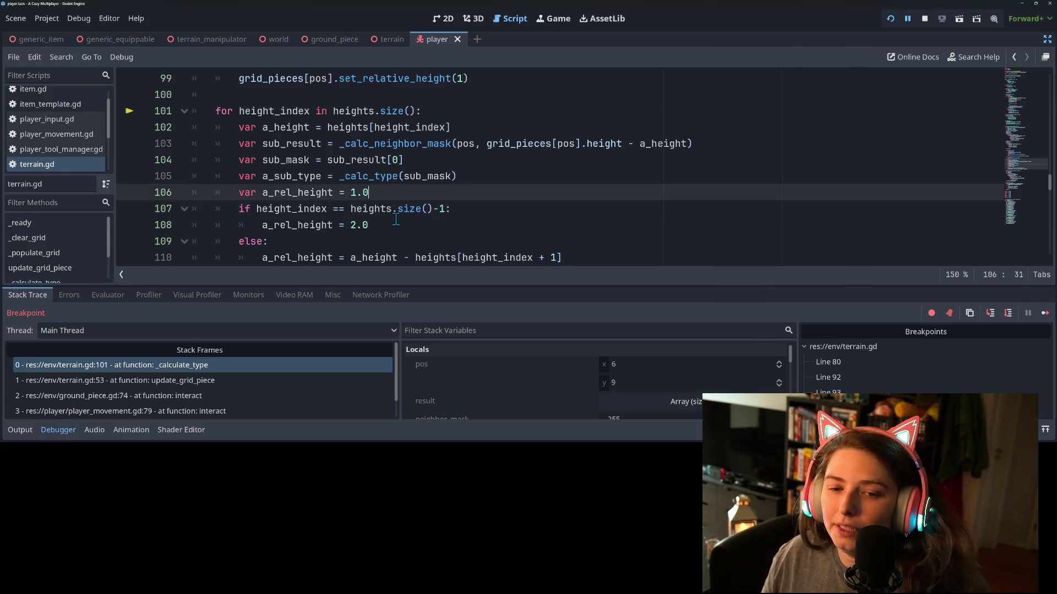
pyautogui.scroll(-2, 351, 232)
pyautogui.scroll(2, 351, 232)
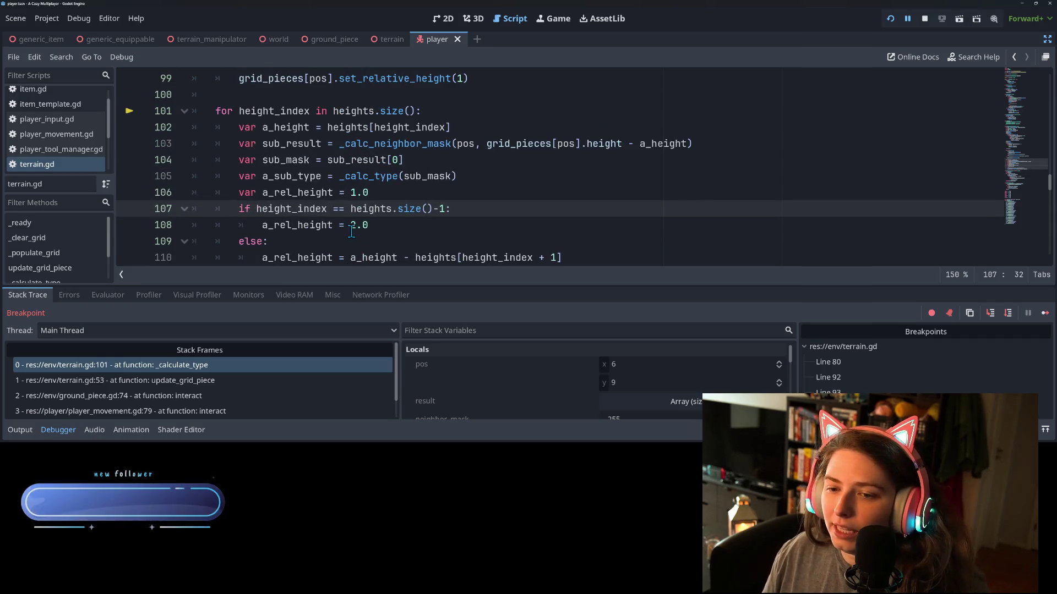
pyautogui.click(368, 224)
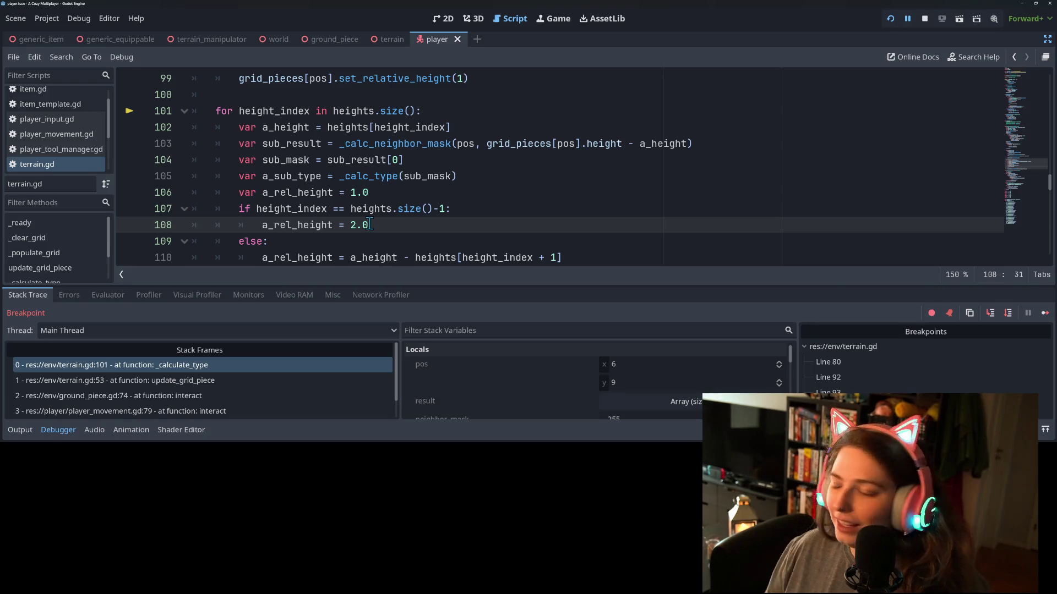
pyautogui.hotkey('alt', 'Tab')
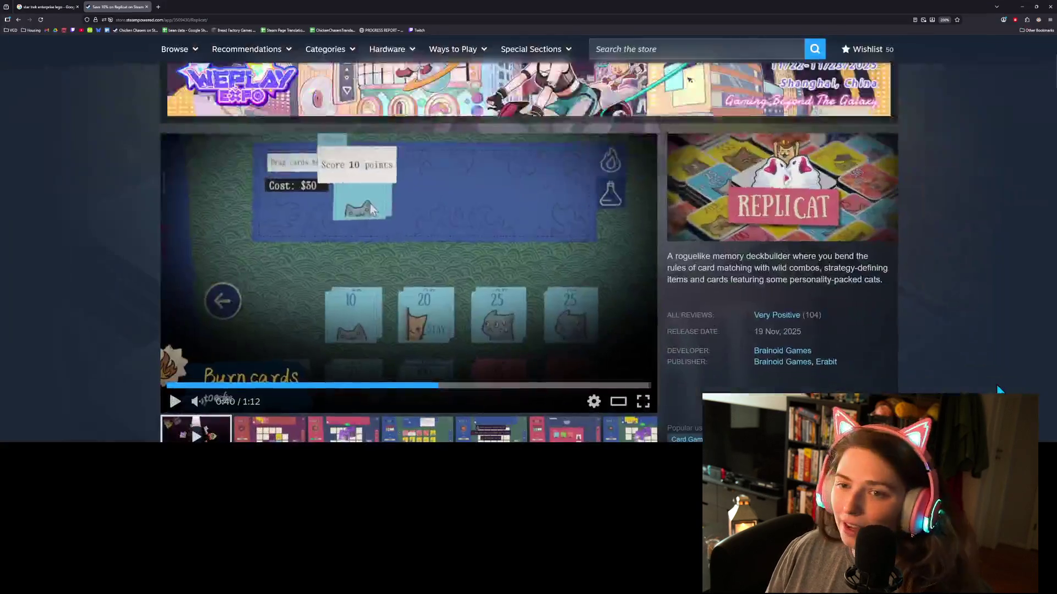
# Open Luck be a Landlord's store page from the Replicat bundle and add it to the wishlist
pyautogui.scroll(-15, 105, 337)
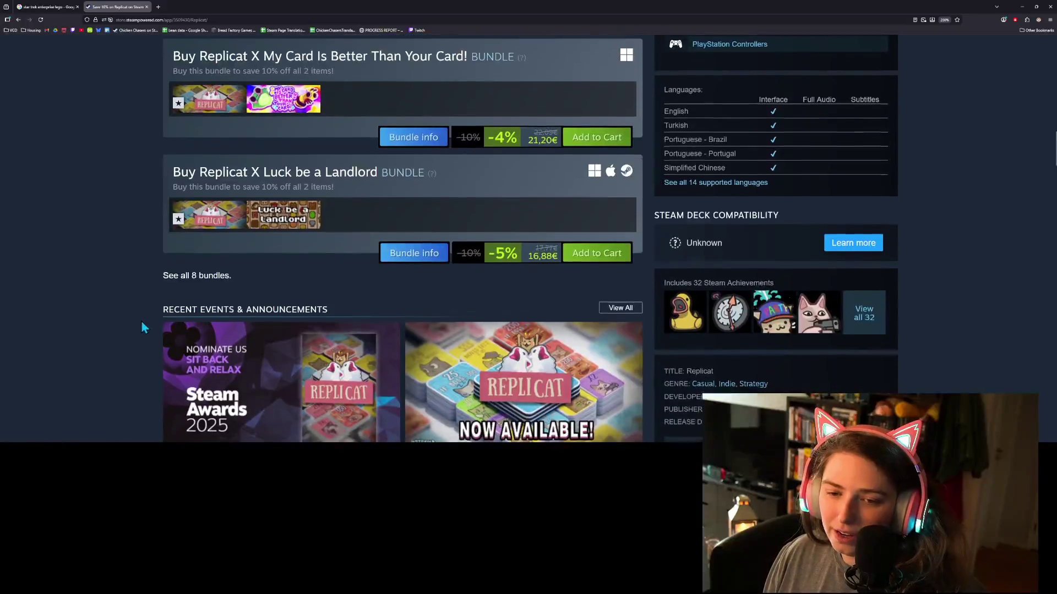
pyautogui.scroll(1, 264, 325)
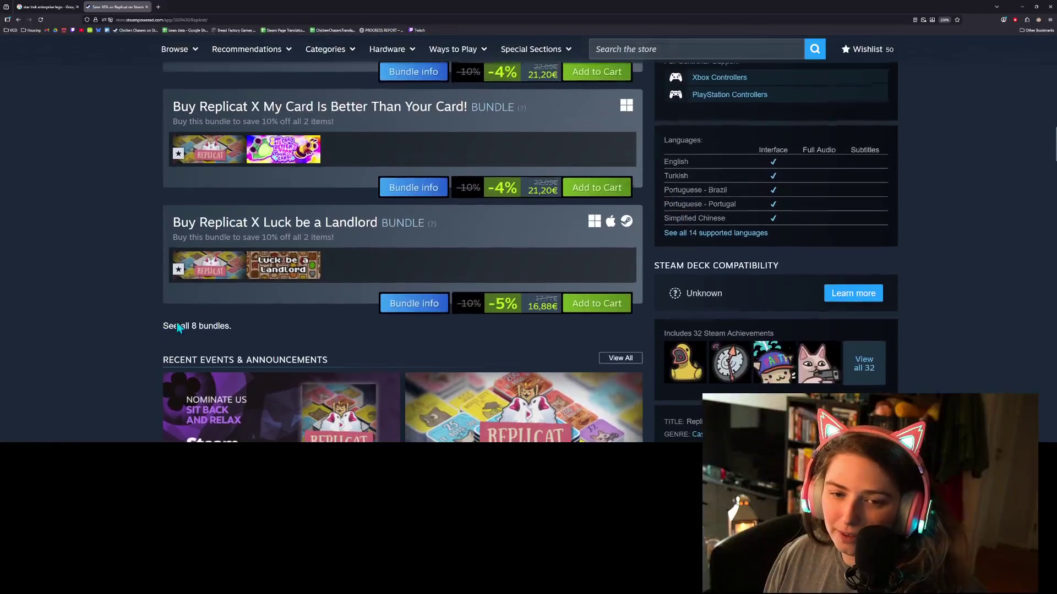
pyautogui.middleClick(298, 277)
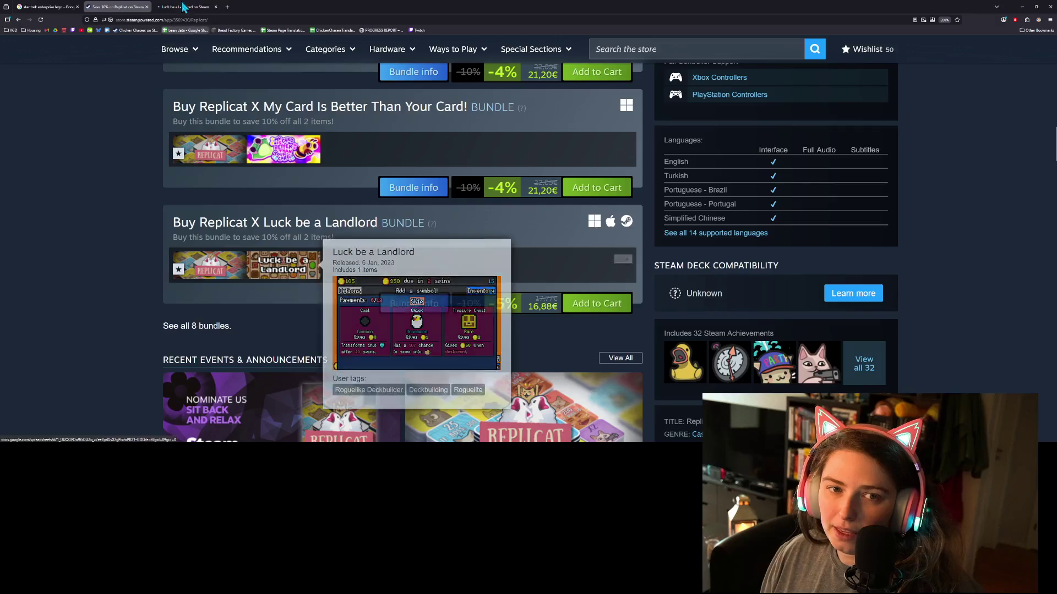
pyautogui.click(184, 7)
pyautogui.scroll(-3, 738, 356)
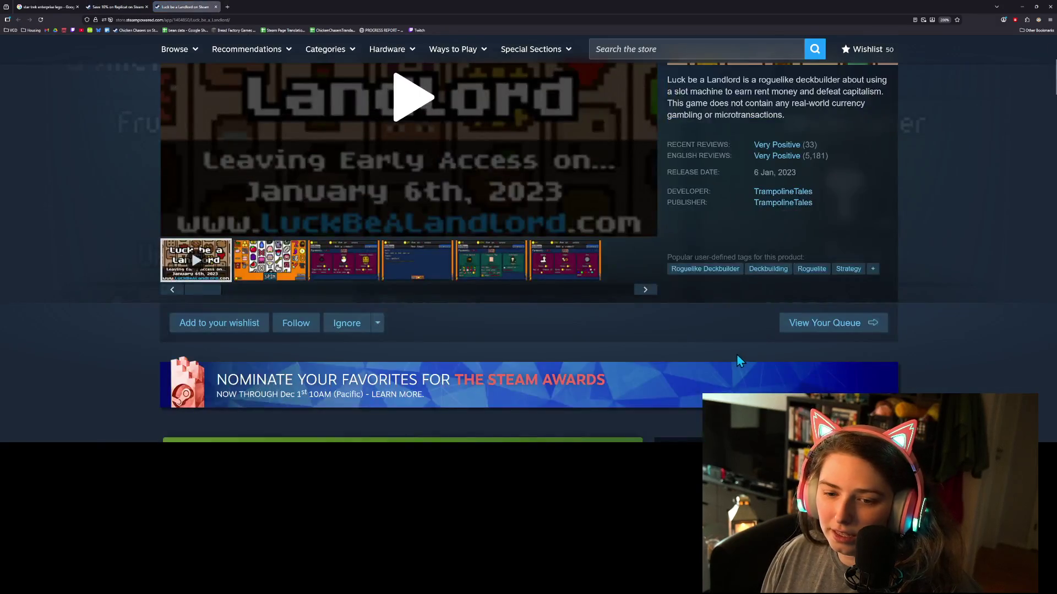
pyautogui.scroll(-1, 737, 358)
pyautogui.click(209, 279)
# Scroll through the Luck be a Landlord store page to review its details
pyautogui.scroll(-3, 130, 284)
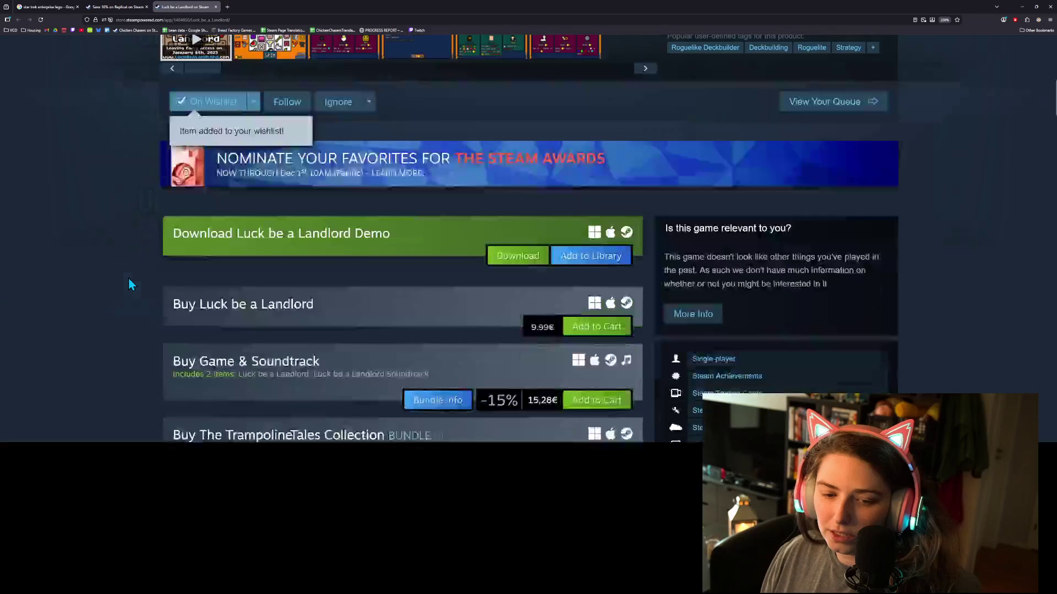
pyautogui.scroll(-1, 130, 284)
pyautogui.scroll(-3, 128, 279)
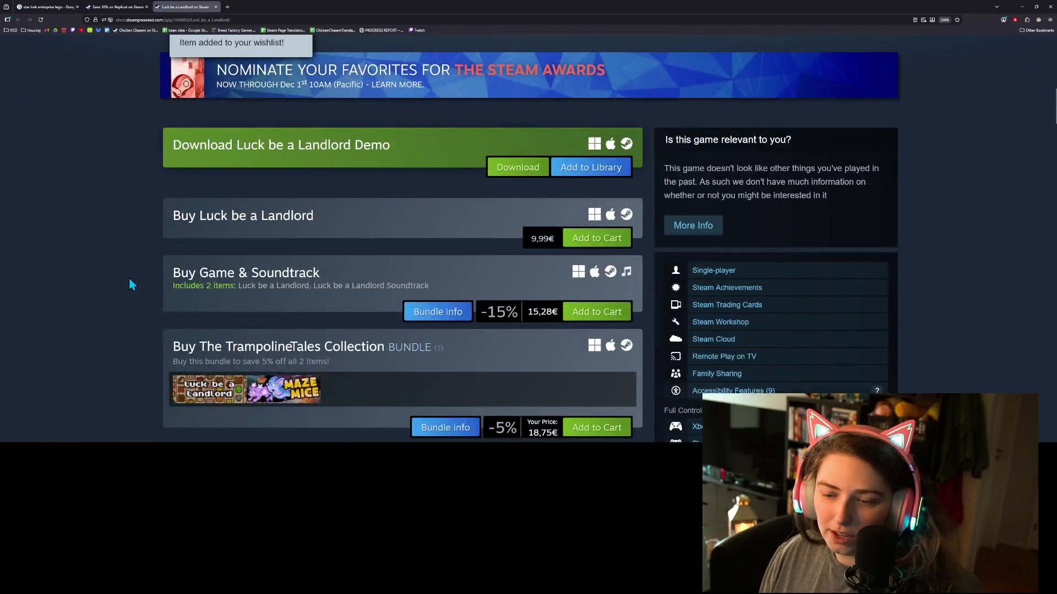
pyautogui.scroll(-2, 141, 277)
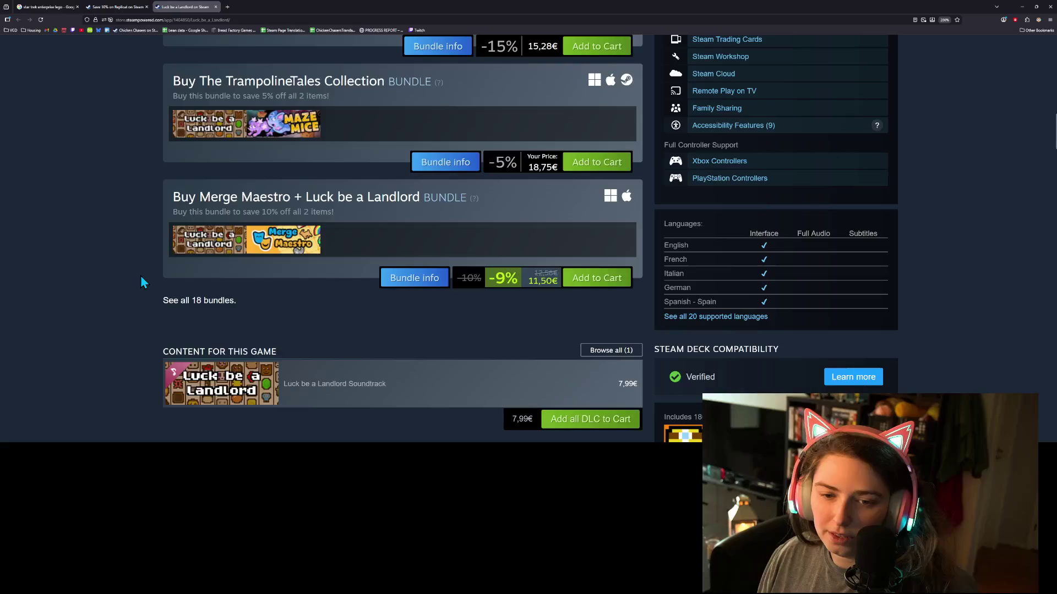
pyautogui.scroll(-2, 139, 277)
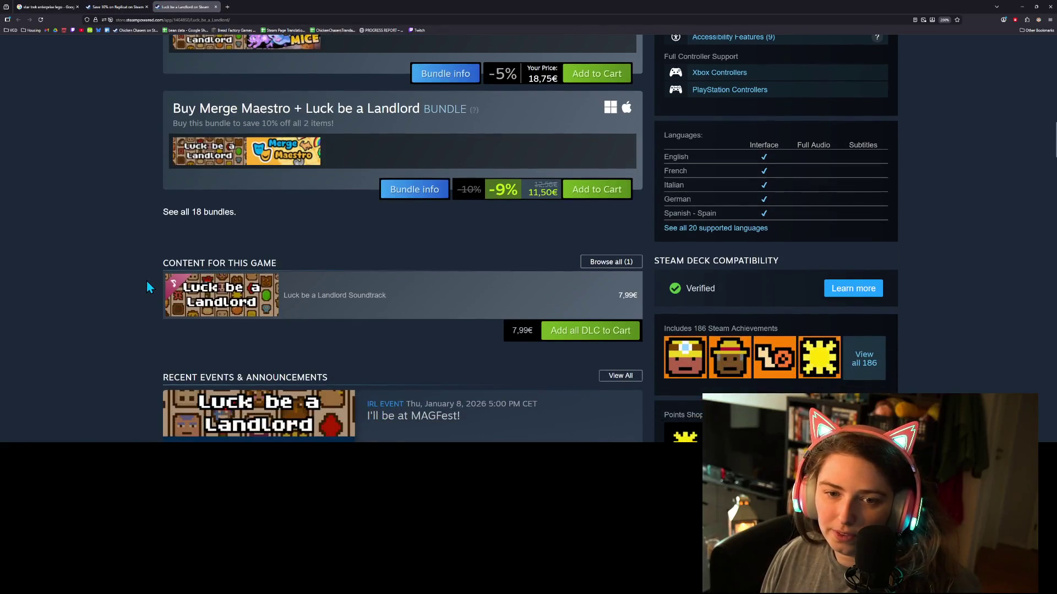
pyautogui.scroll(-4, 146, 281)
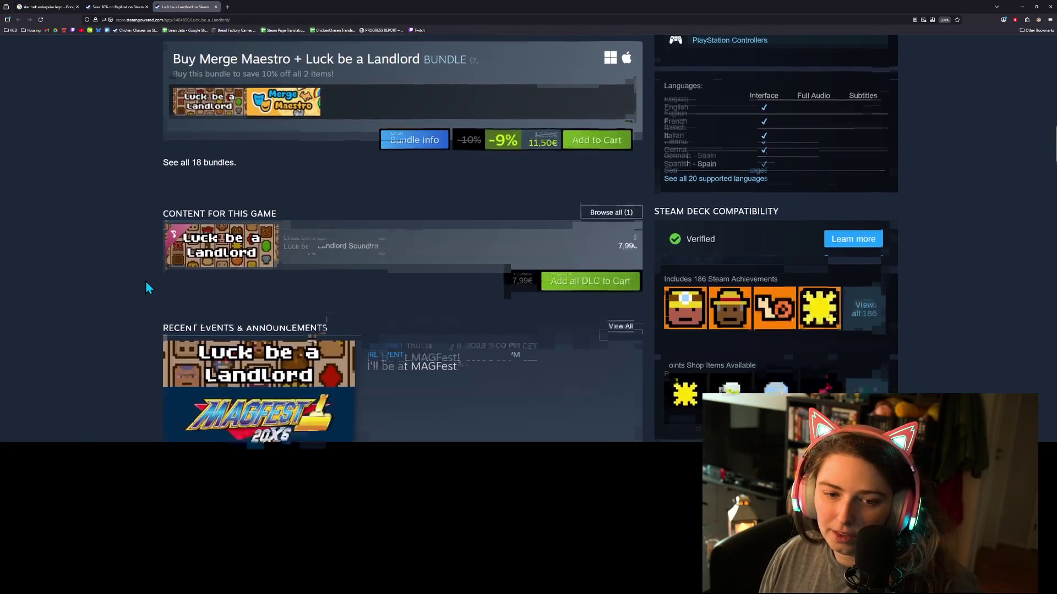
pyautogui.scroll(4, 149, 286)
pyautogui.scroll(15, 154, 295)
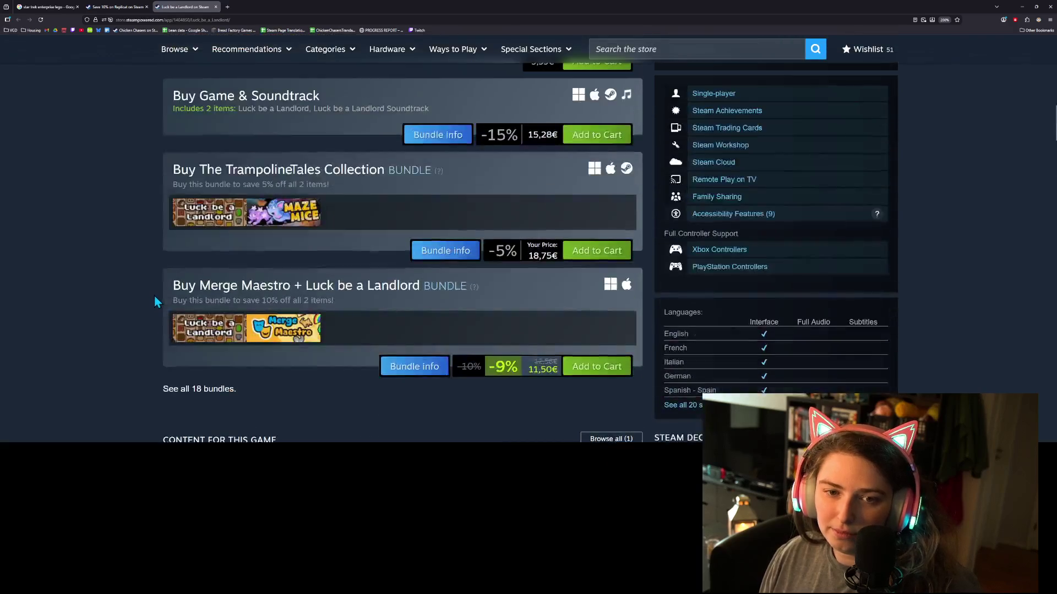
pyautogui.scroll(-5, 152, 297)
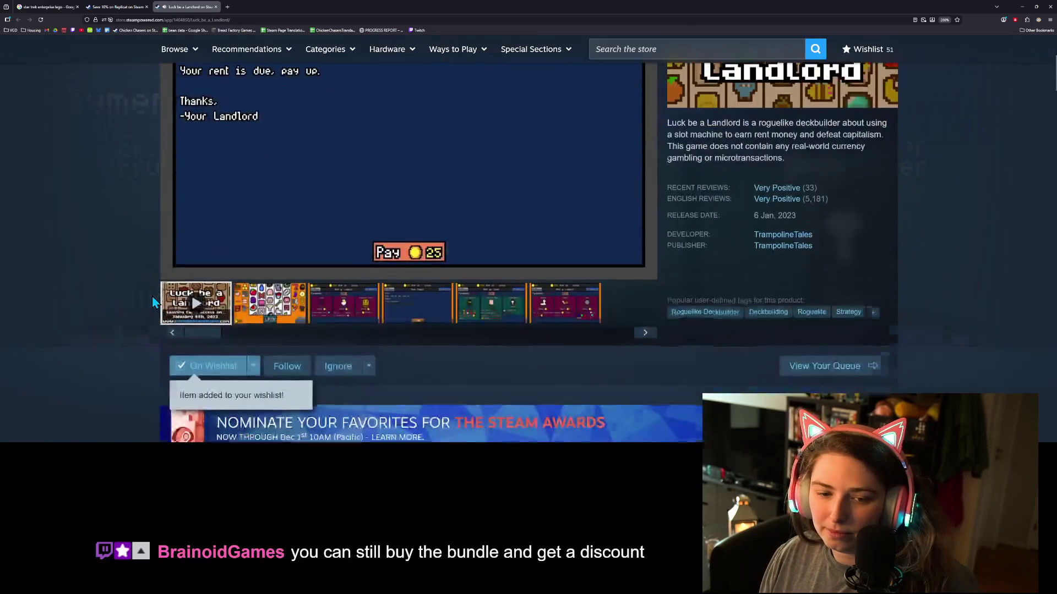
pyautogui.scroll(2, 176, 231)
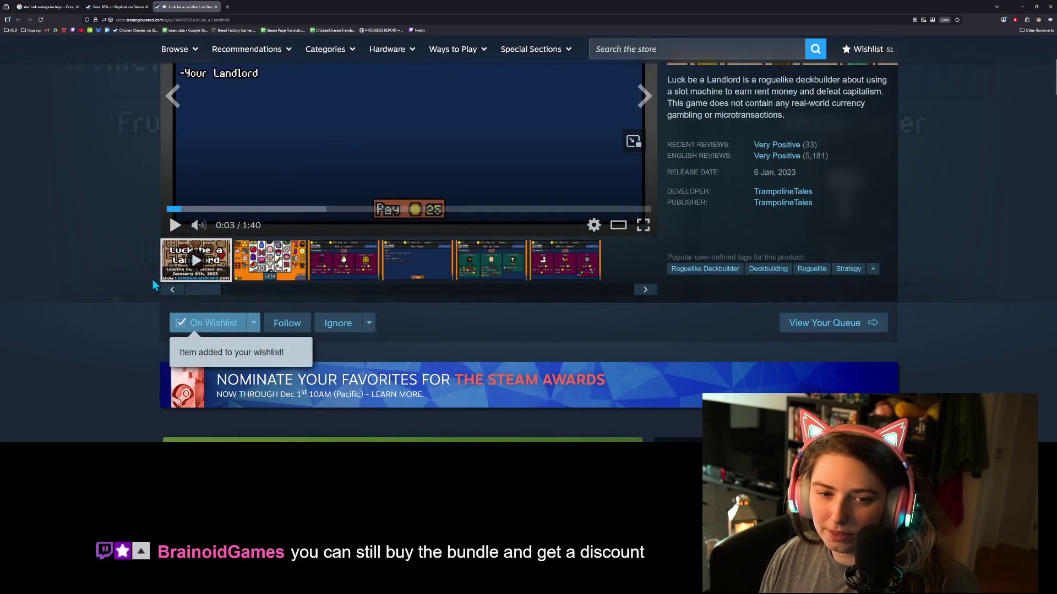
pyautogui.scroll(-3, 150, 287)
pyautogui.scroll(-2, 153, 295)
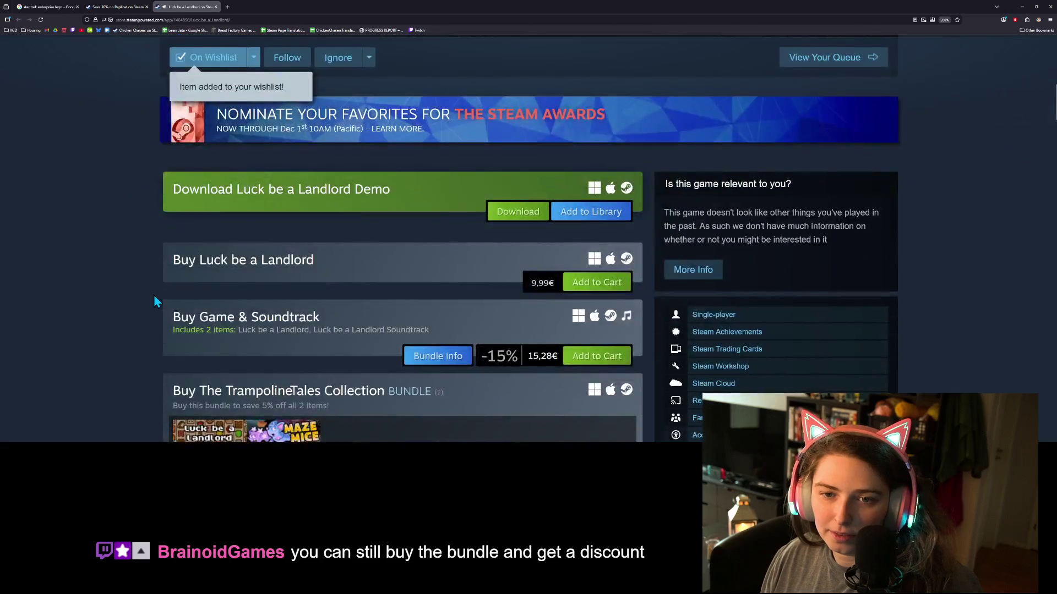
pyautogui.scroll(5, 154, 295)
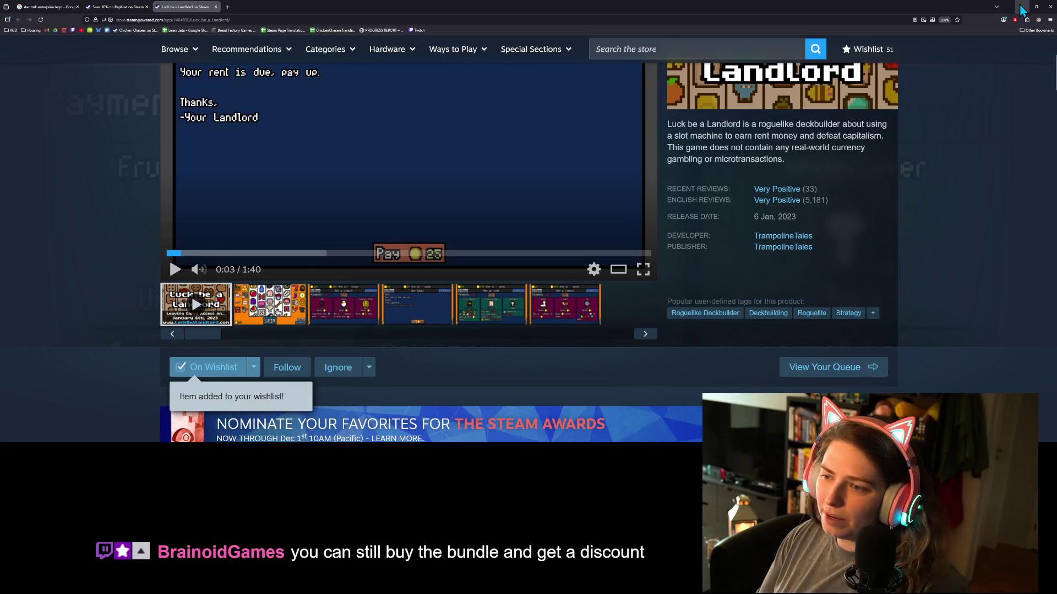
pyautogui.scroll(-3, 966, 285)
pyautogui.scroll(-5, 966, 285)
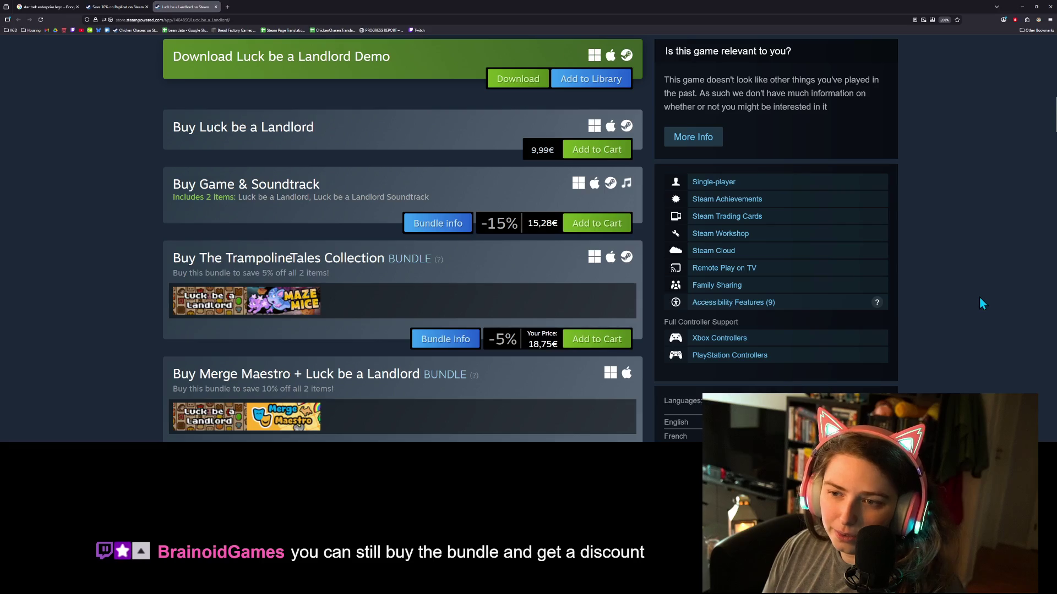
pyautogui.scroll(4, 982, 295)
pyautogui.scroll(5, 969, 347)
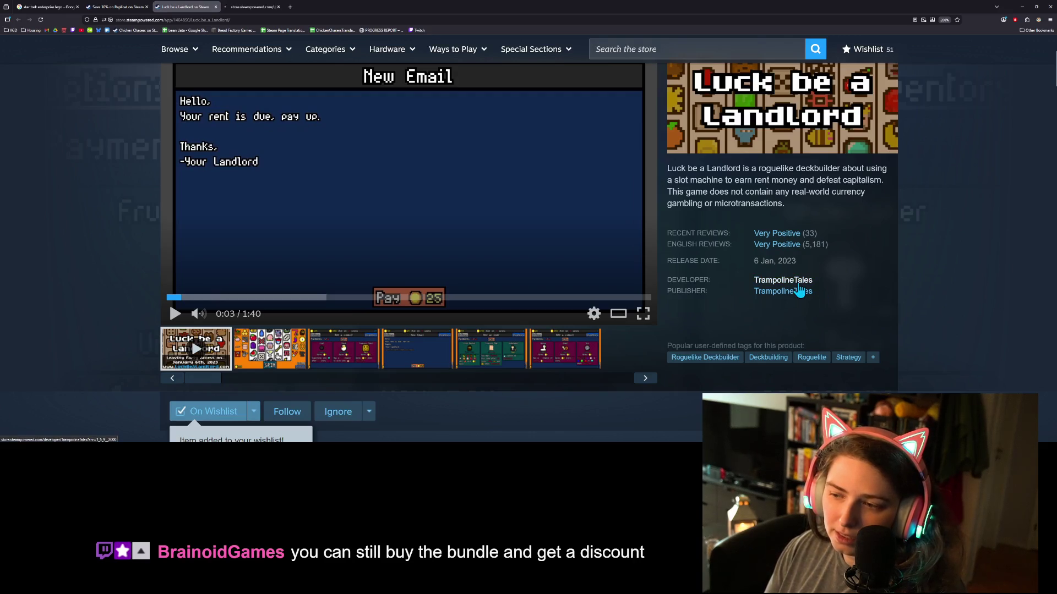
# Follow TrampolineTales from its developer page (659 followers), then return to the Replicat store page
pyautogui.click(270, 6)
pyautogui.scroll(-3, 660, 306)
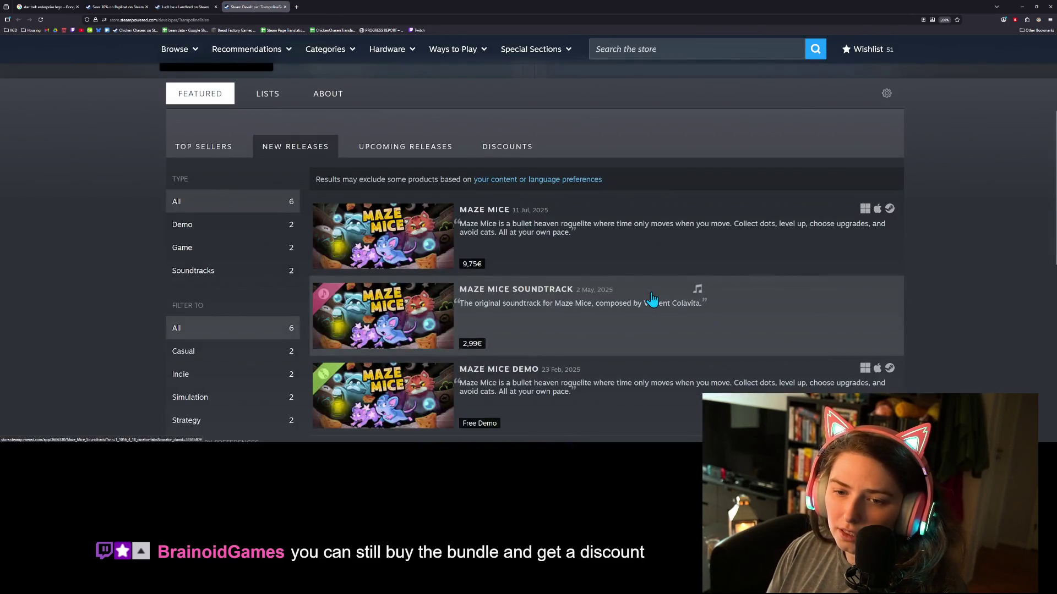
pyautogui.scroll(-1, 653, 300)
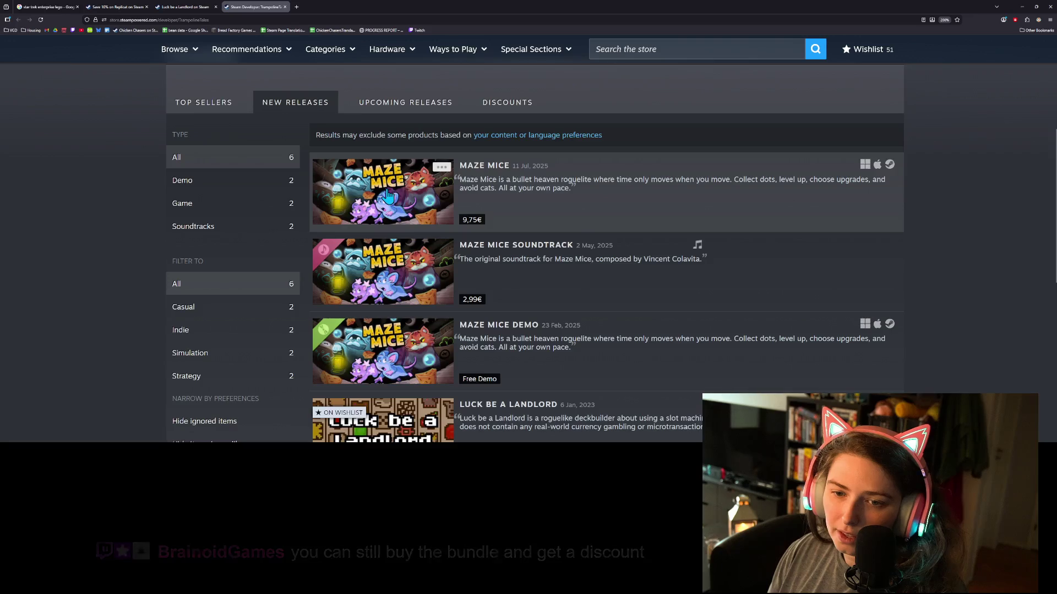
pyautogui.scroll(-3, 391, 187)
pyautogui.moveTo(399, 174)
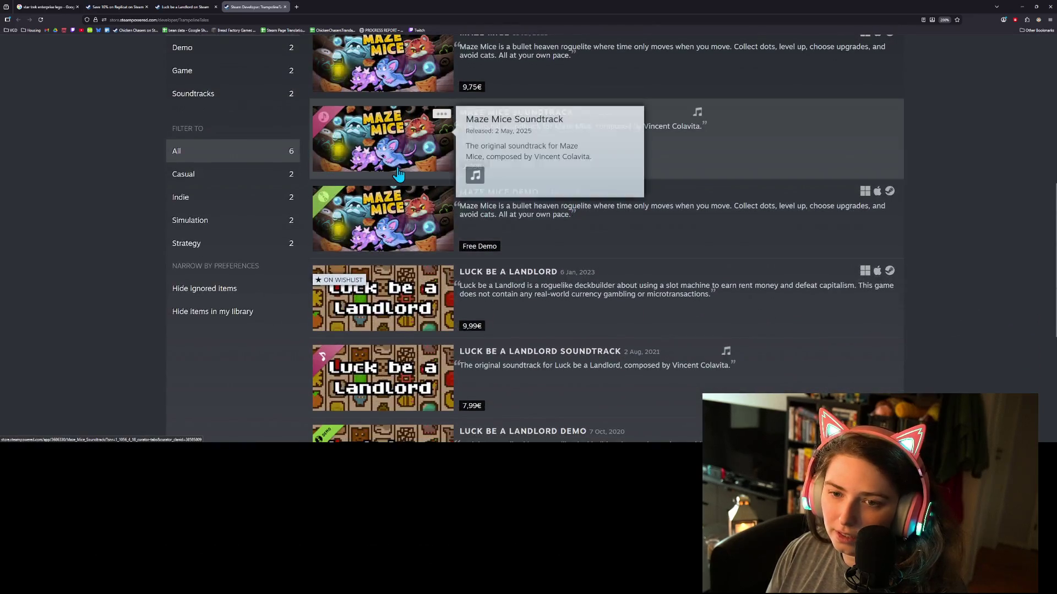
pyautogui.moveTo(399, 205)
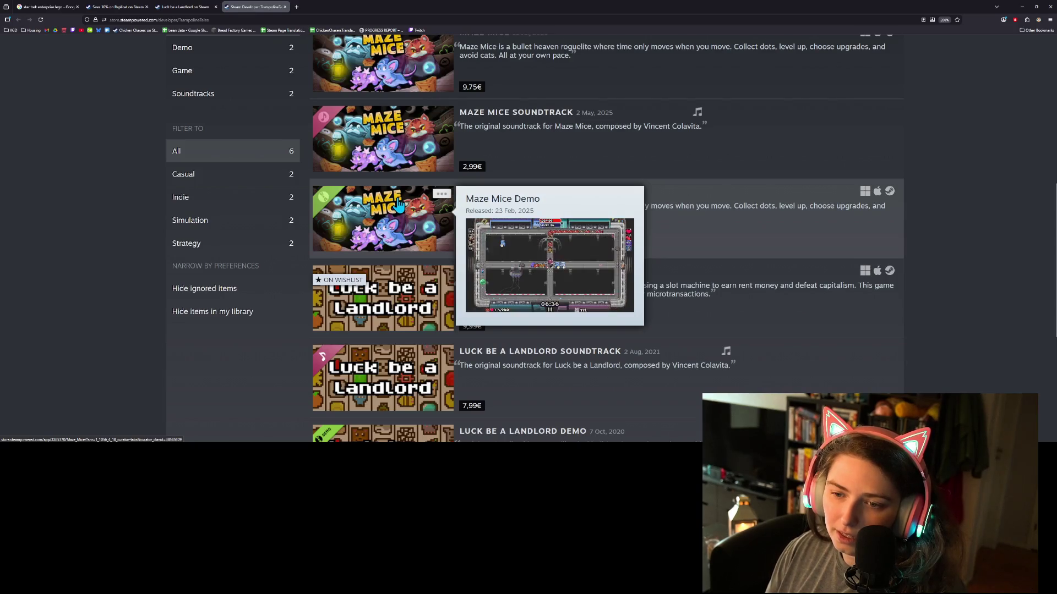
pyautogui.scroll(-3, 703, 259)
pyautogui.scroll(8, 701, 259)
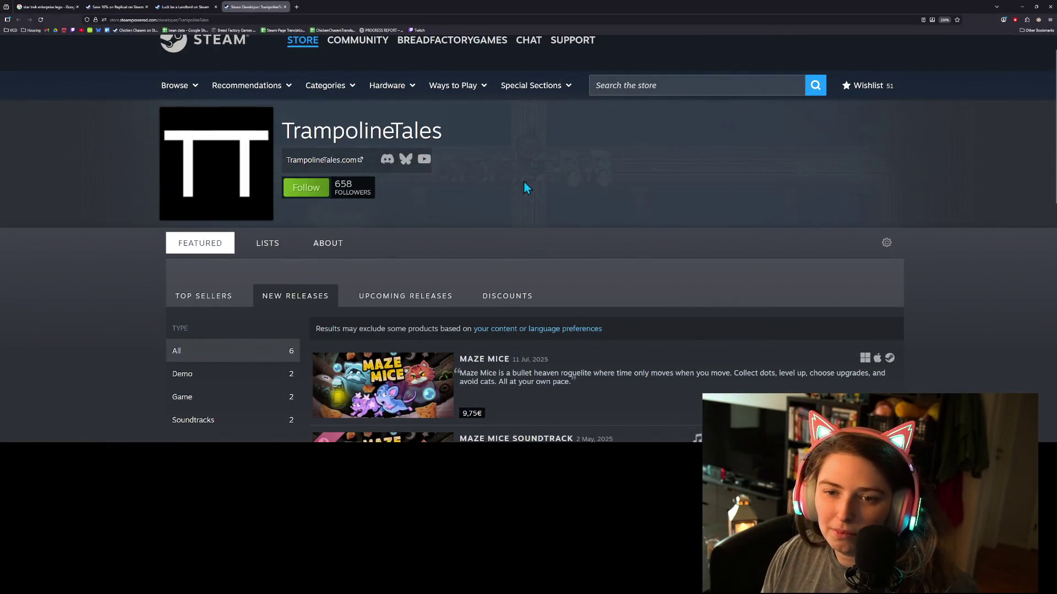
pyautogui.click(311, 197)
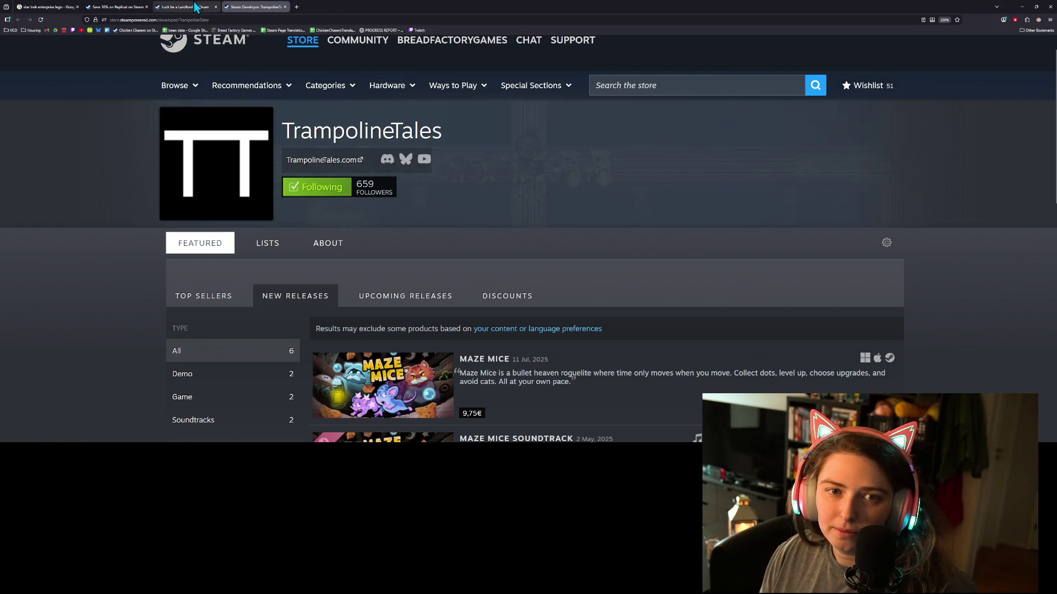
pyautogui.click(130, 7)
pyautogui.scroll(15, 656, 260)
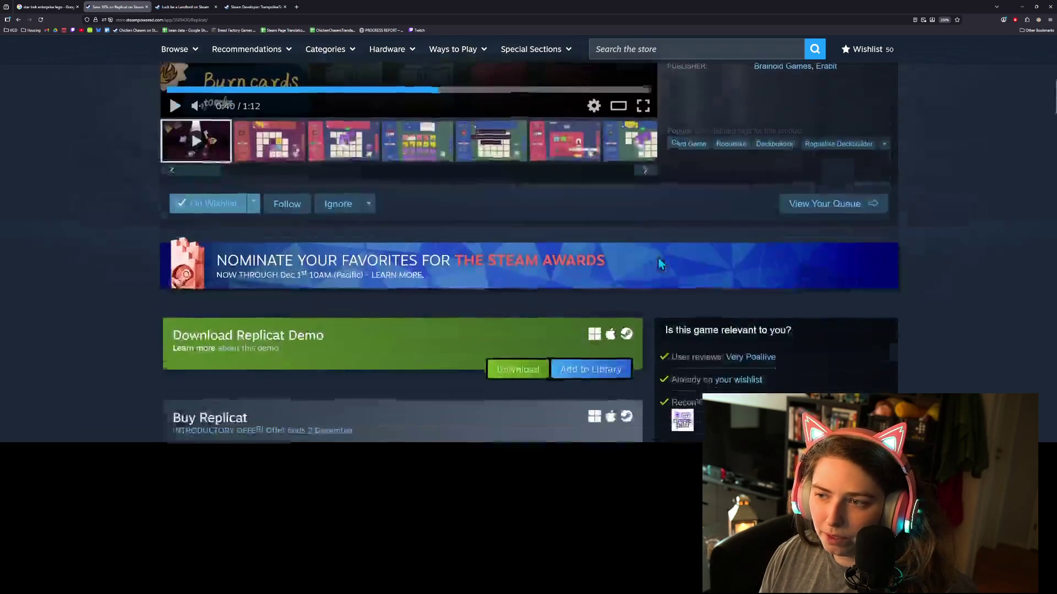
# Open Brainoid Games' other titles in a new tab and view the search results
pyautogui.scroll(-5, 708, 285)
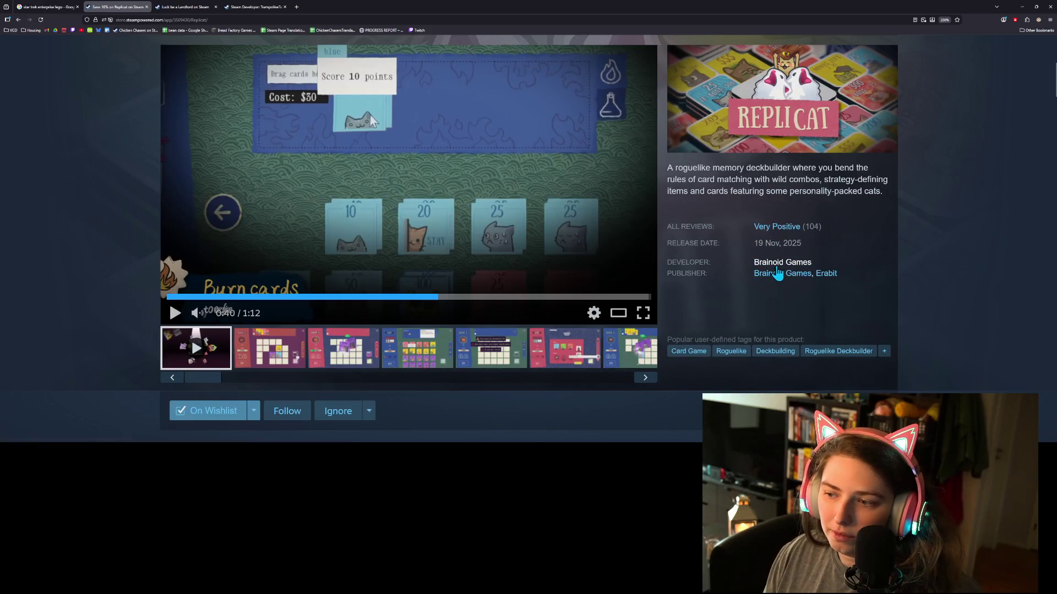
pyautogui.middleClick(778, 265)
pyautogui.click(176, 7)
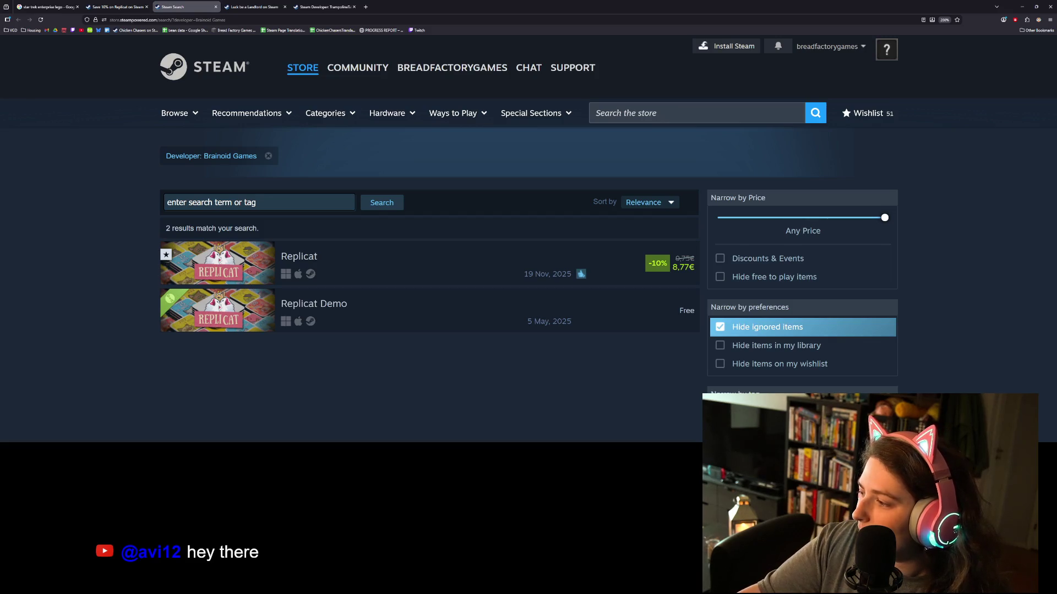
# Browse Replicat's bundles, then return to the Brainoid Games results listing Replicat and Replicat Demo
pyautogui.click(116, 6)
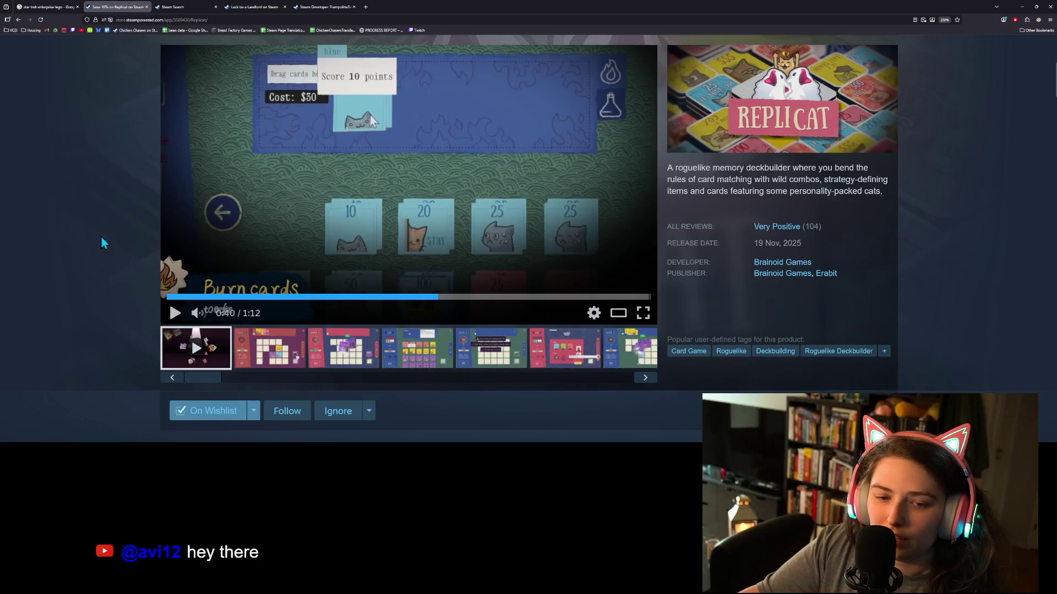
pyautogui.scroll(-10, 75, 306)
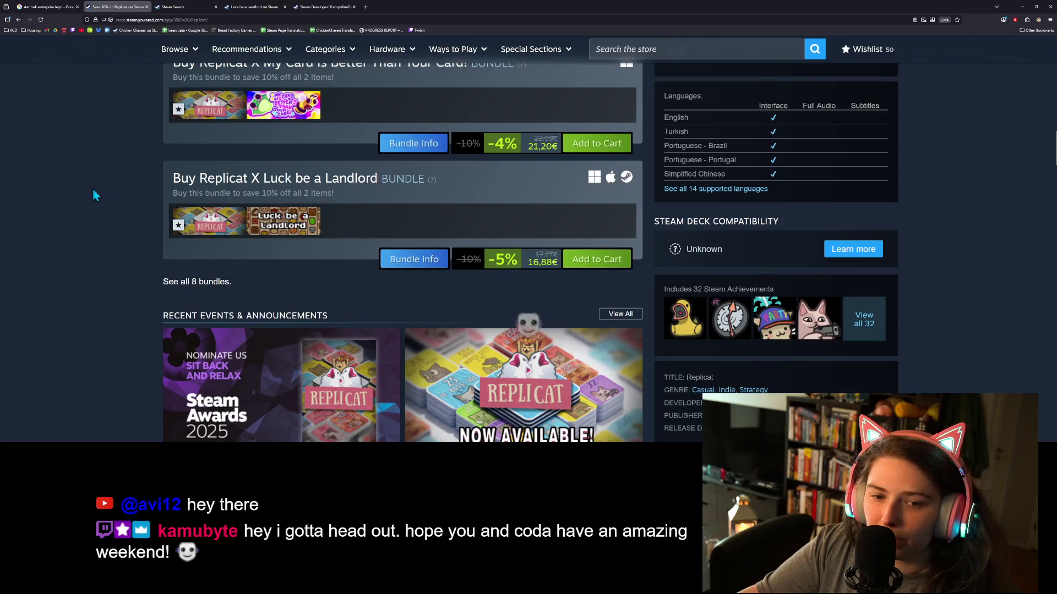
pyautogui.moveTo(295, 234)
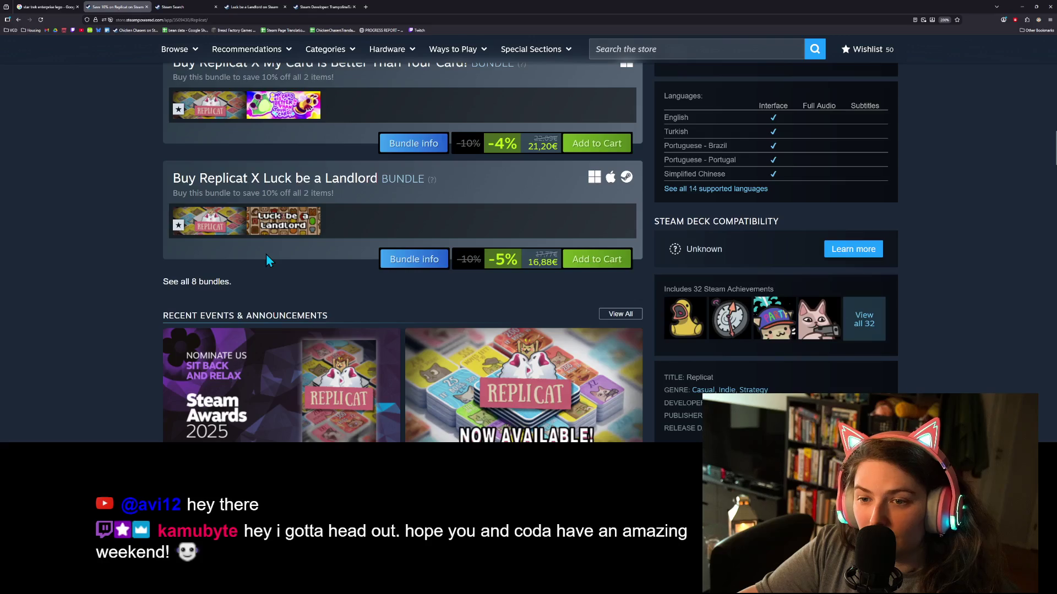
pyautogui.scroll(2, 361, 285)
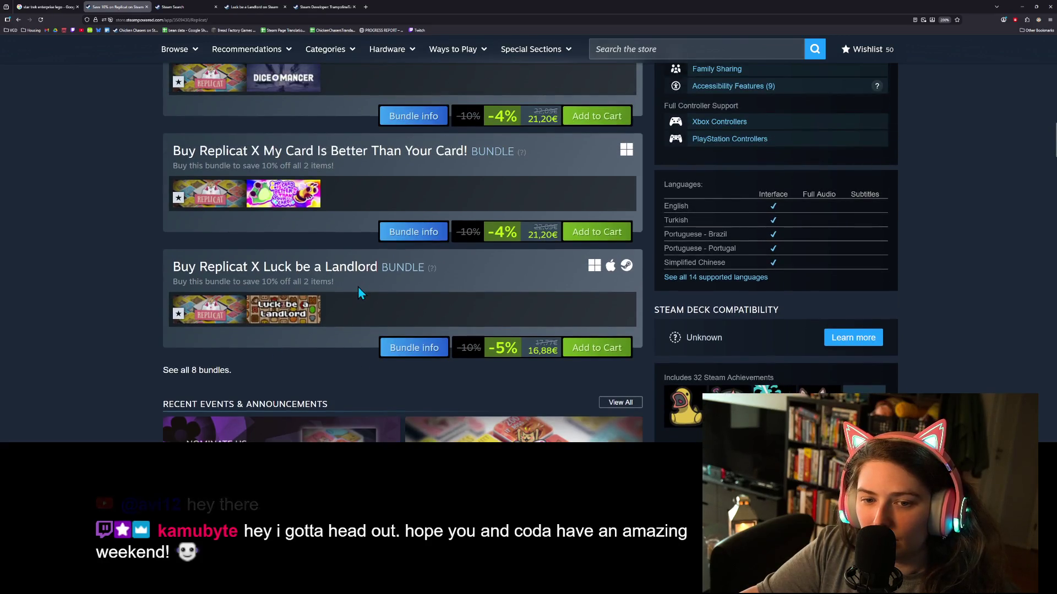
pyautogui.moveTo(388, 273)
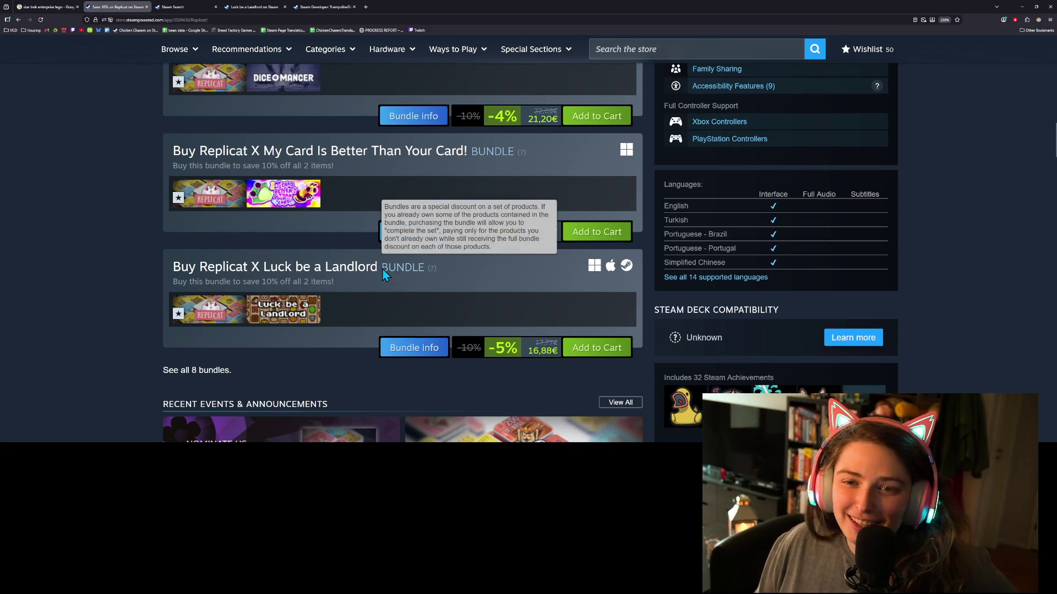
pyautogui.hotkey('ctrl', 'Tab')
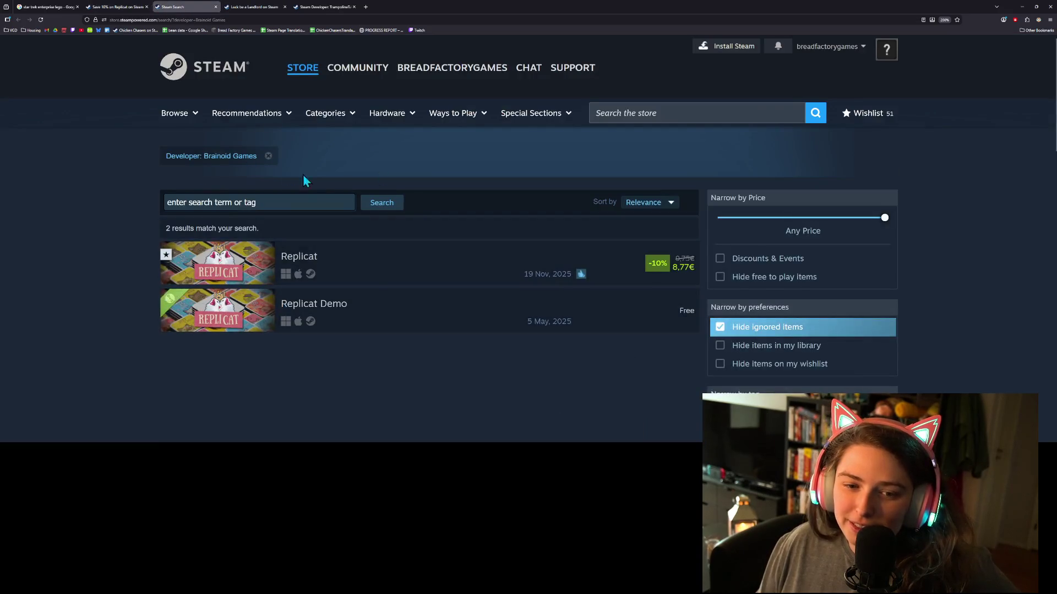
# Look through TrampolineTales' releases, then minimize the browser to reveal the Godot editor
pyautogui.click(325, 7)
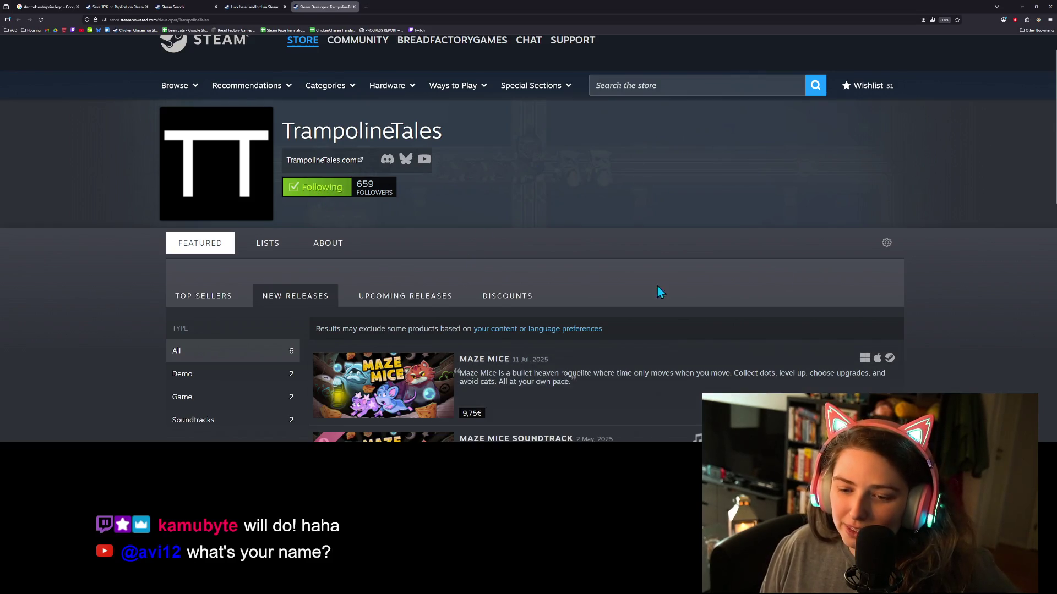
pyautogui.scroll(-2, 650, 294)
pyautogui.scroll(-3, 555, 395)
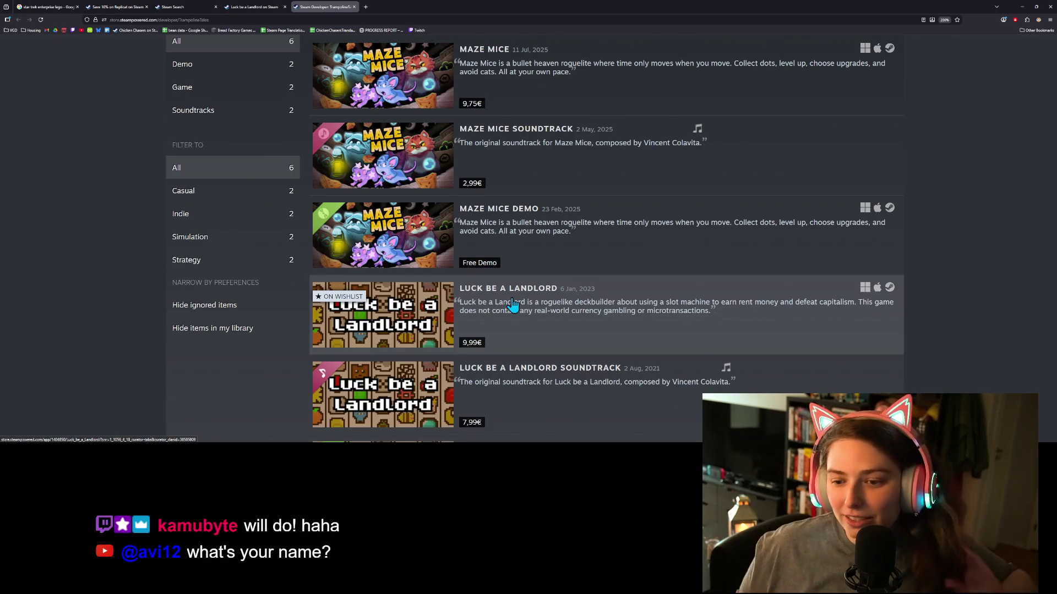
pyautogui.scroll(4, 543, 330)
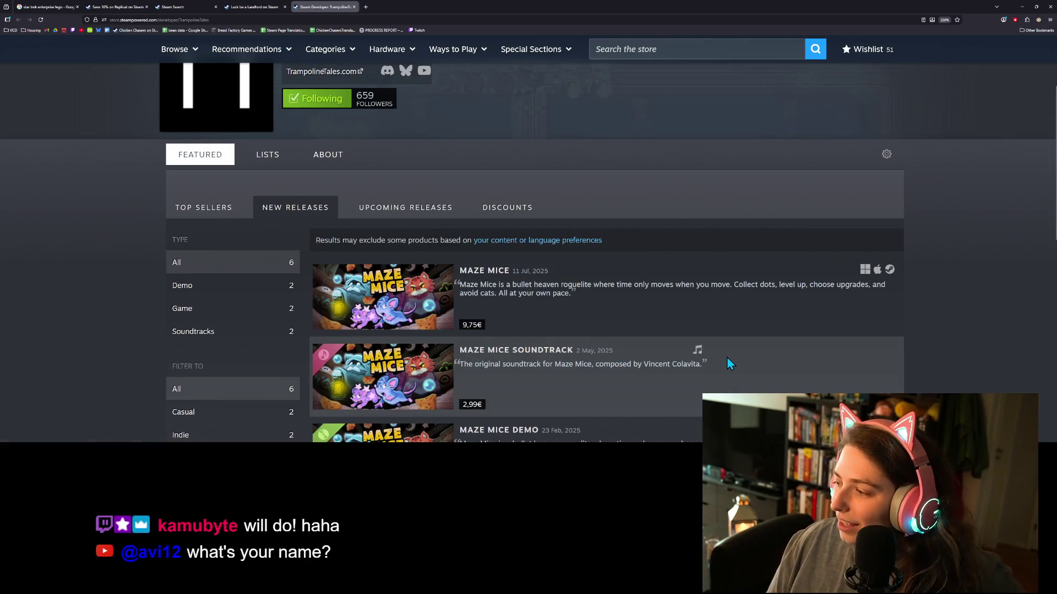
pyautogui.scroll(2, 737, 368)
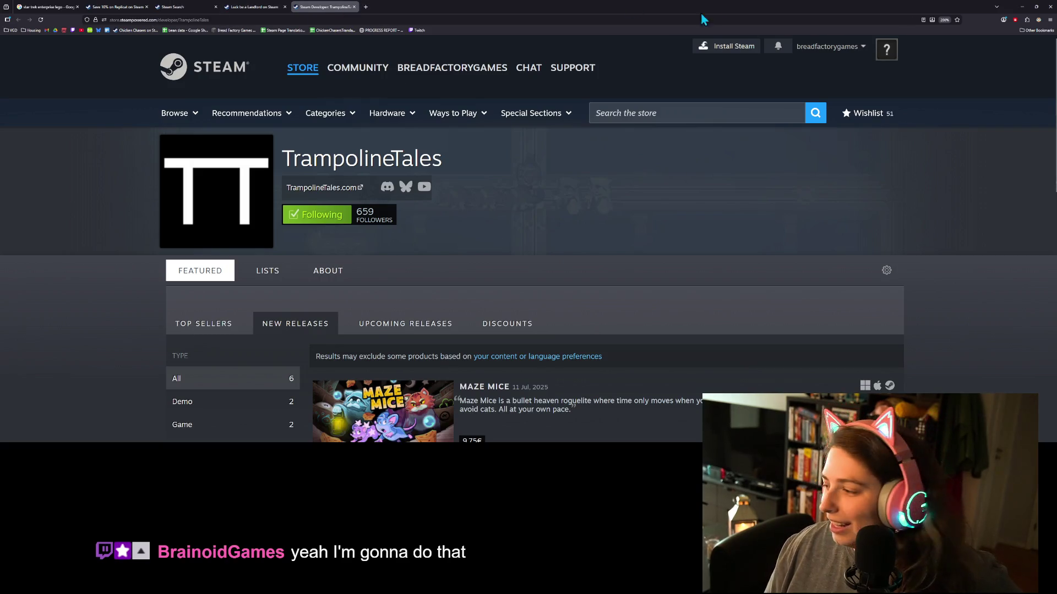
pyautogui.click(1020, 7)
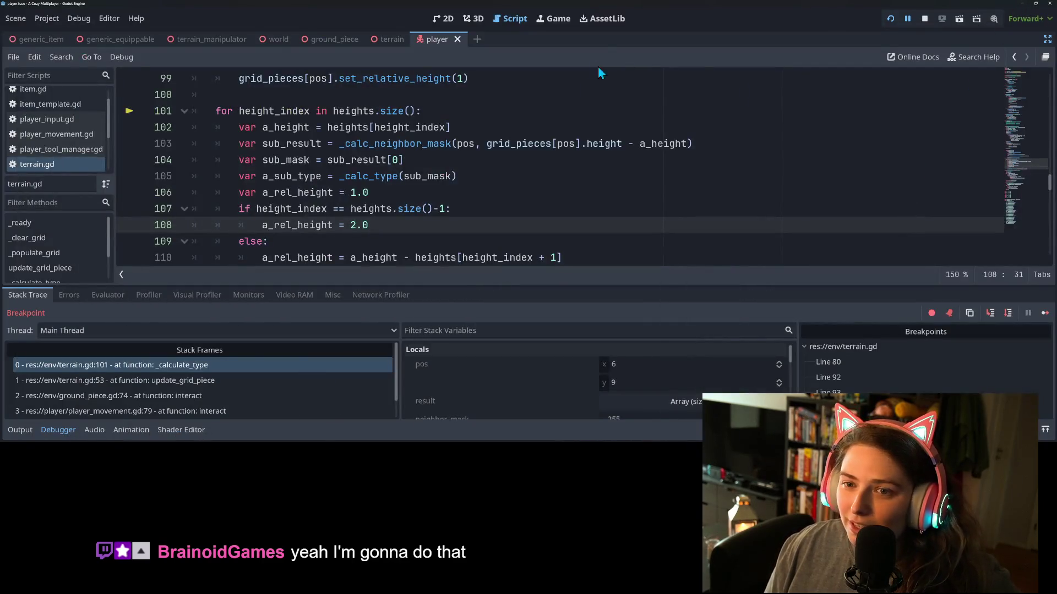
# Review terrain.gd lines 105–113, then step the debugger from line 101 to line 103
pyautogui.click(559, 177)
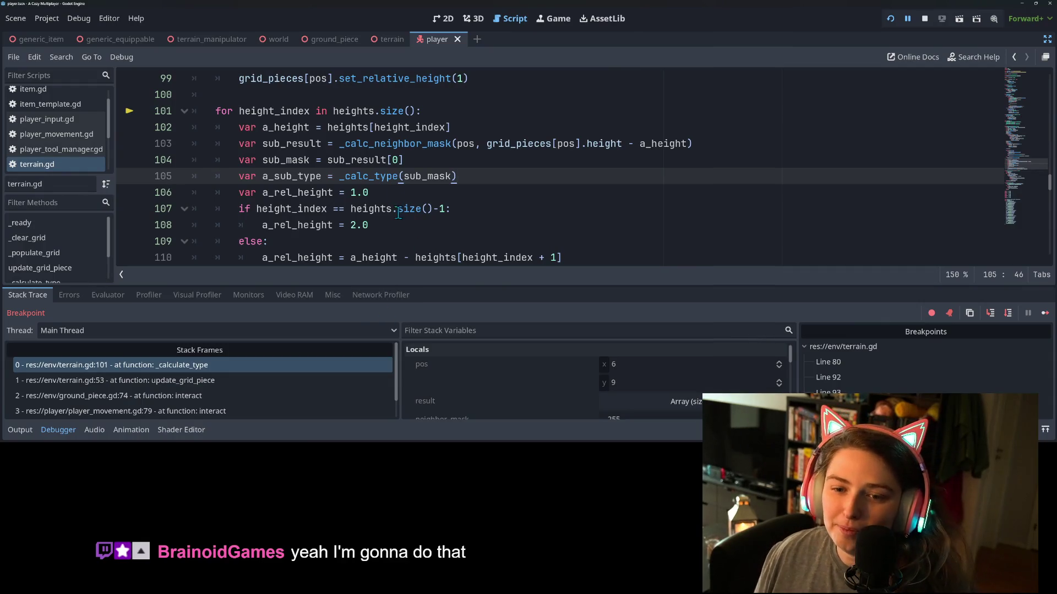
pyautogui.scroll(-2, 370, 194)
pyautogui.scroll(1, 317, 157)
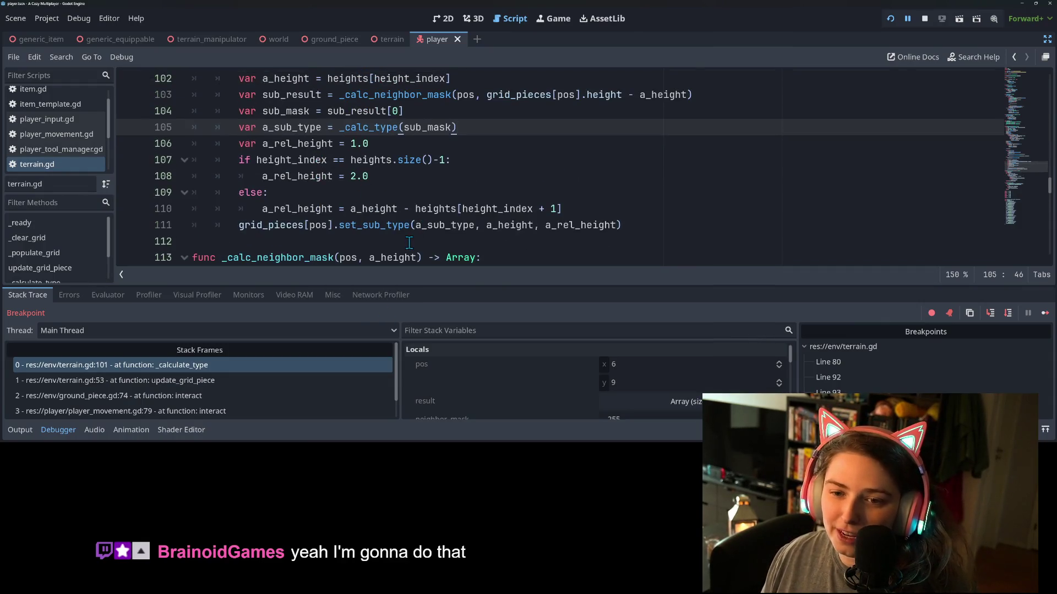
pyautogui.click(478, 264)
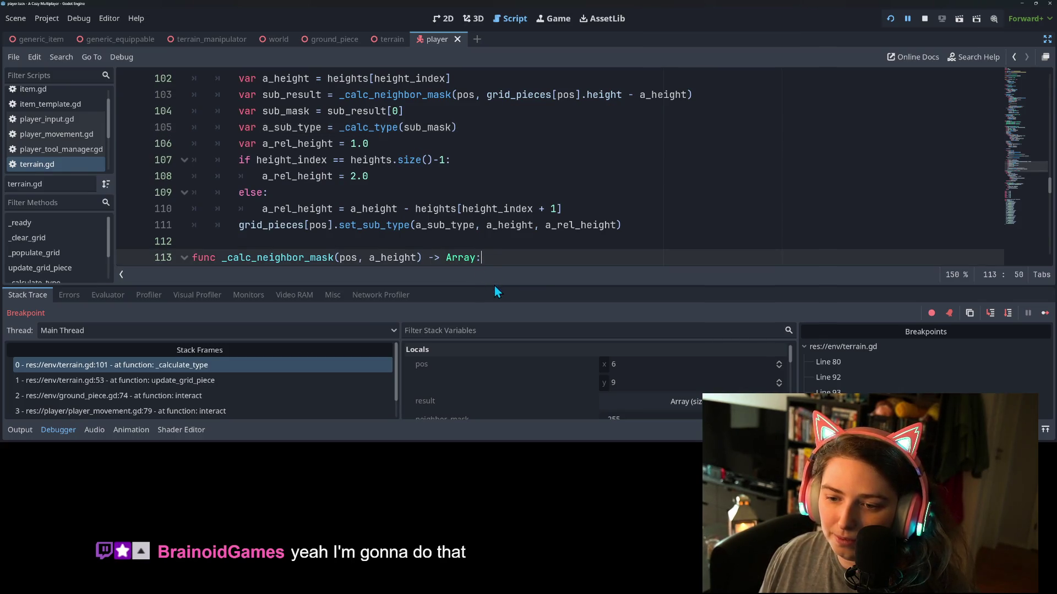
pyautogui.click(422, 161)
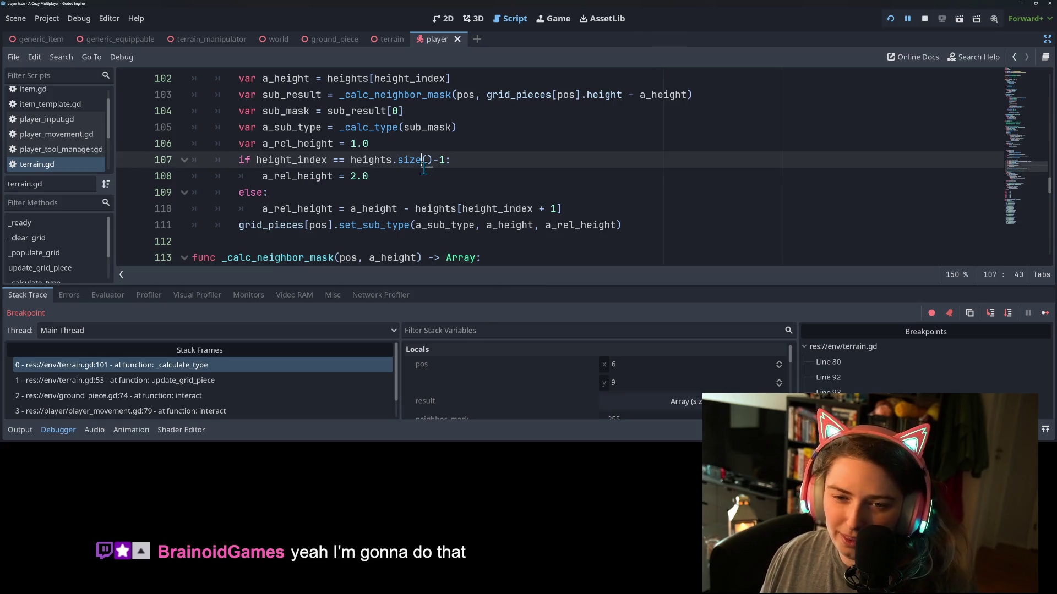
pyautogui.scroll(1, 317, 224)
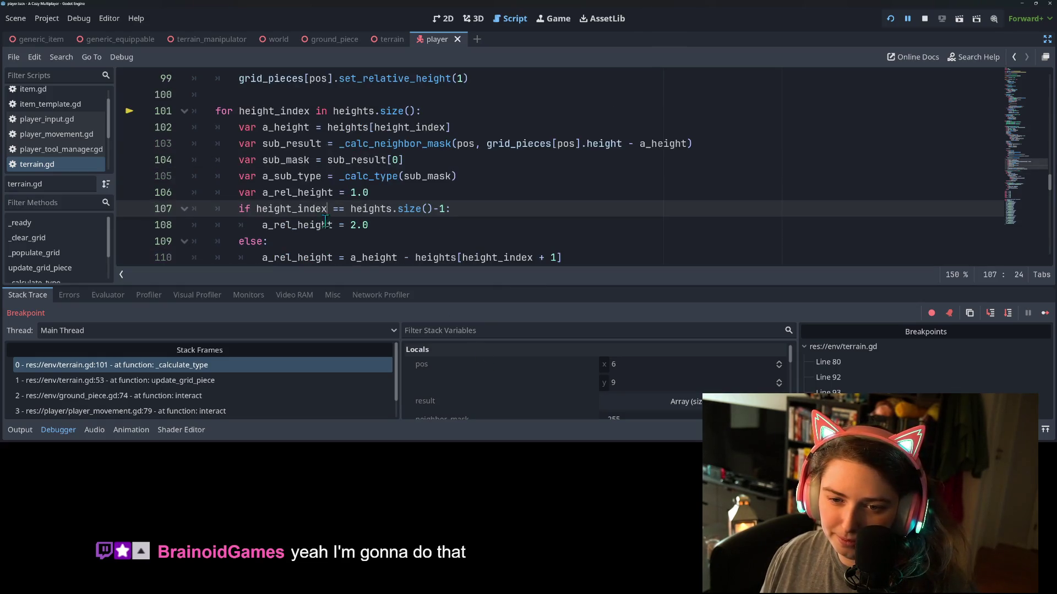
pyautogui.doubleClick(364, 225)
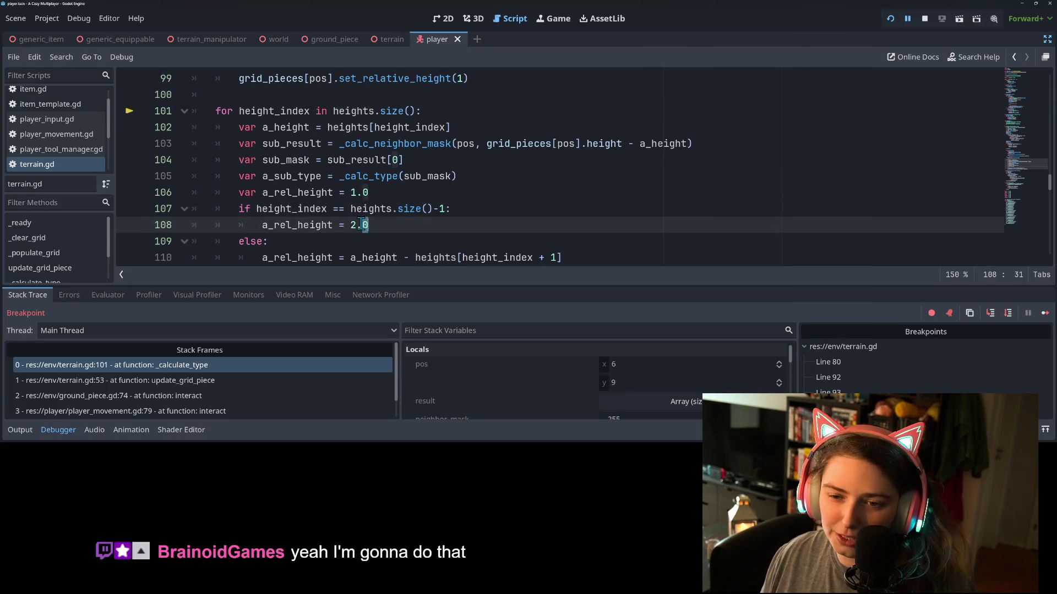
pyautogui.click(441, 208)
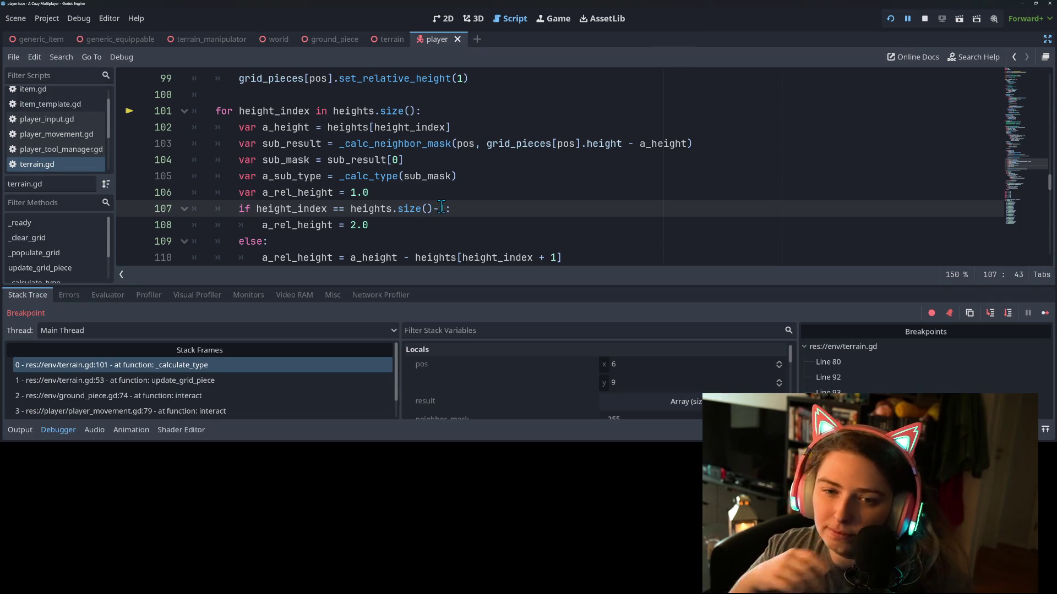
pyautogui.click(989, 317)
pyautogui.click(990, 318)
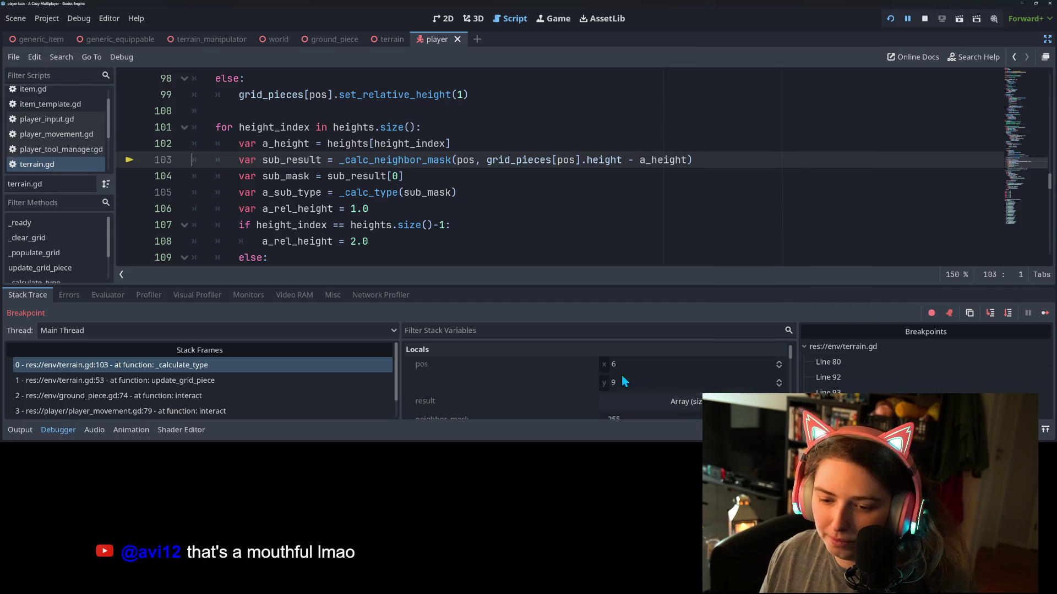
# Collapse the expanded heights array in the debugger's Locals
pyautogui.scroll(-5, 548, 385)
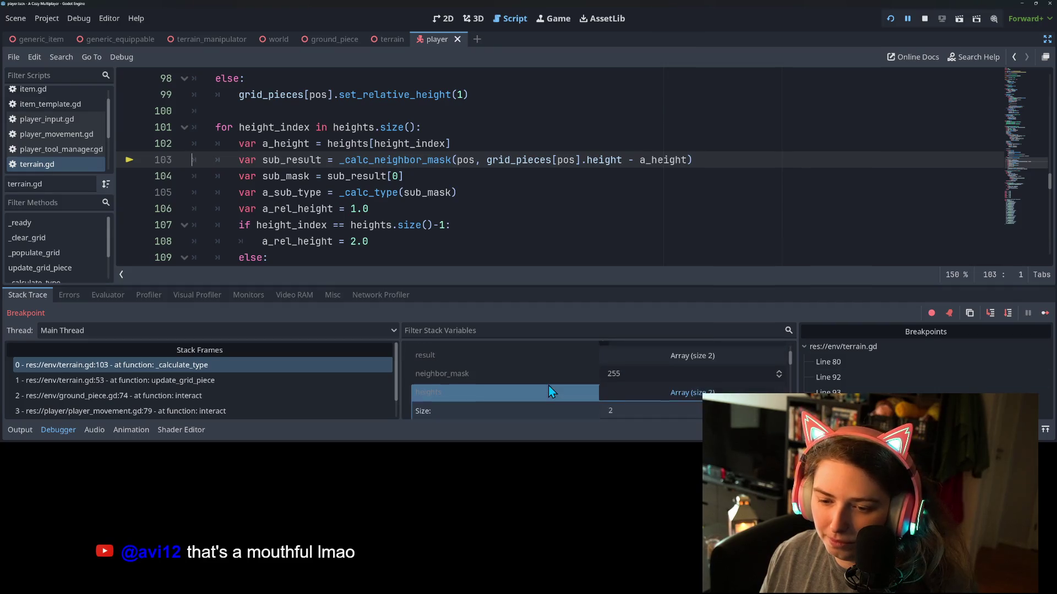
pyautogui.click(645, 355)
pyautogui.scroll(-2, 560, 374)
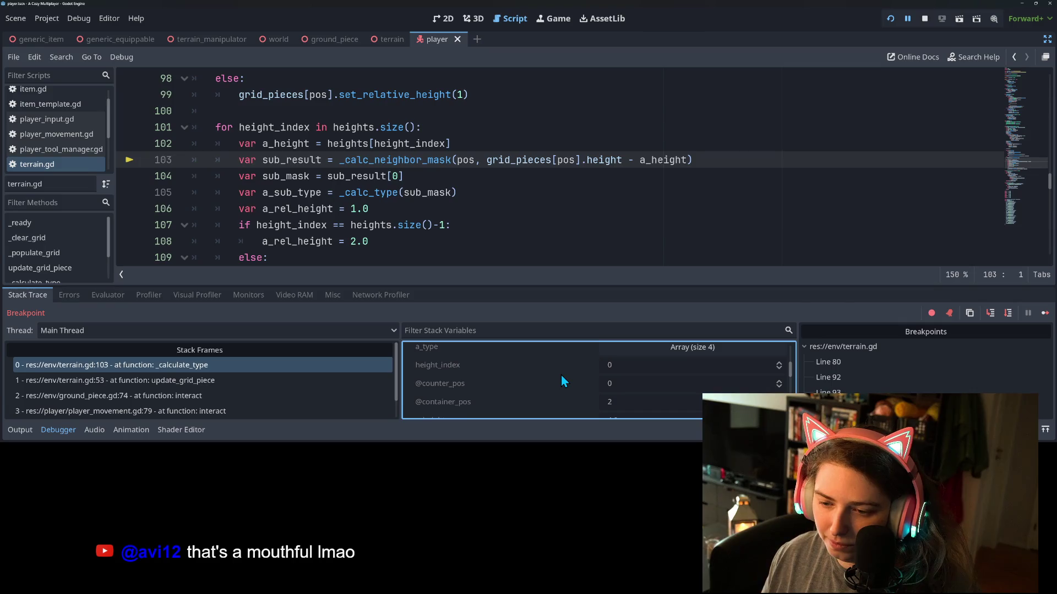
pyautogui.scroll(-1, 611, 381)
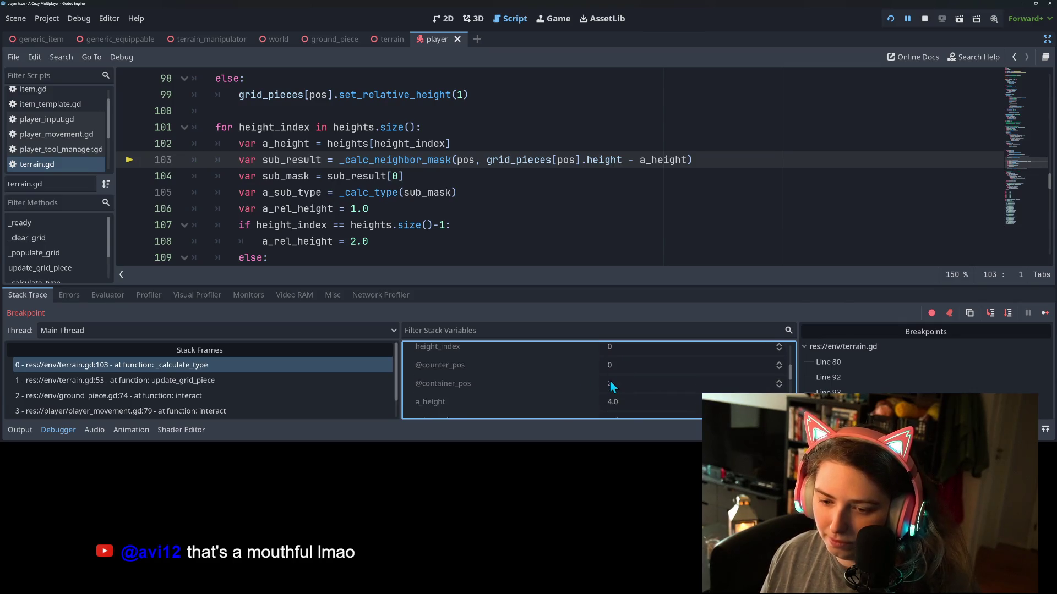
pyautogui.scroll(-1, 612, 387)
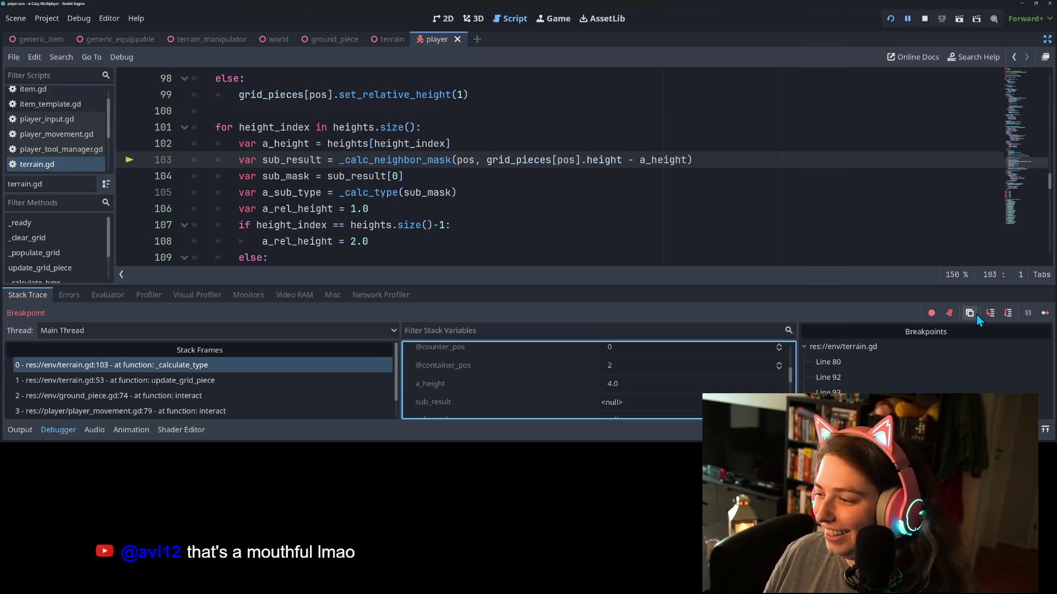
# Step into _calc_neighbor_mask and through its neighbour loop to line 119
pyautogui.click(993, 312)
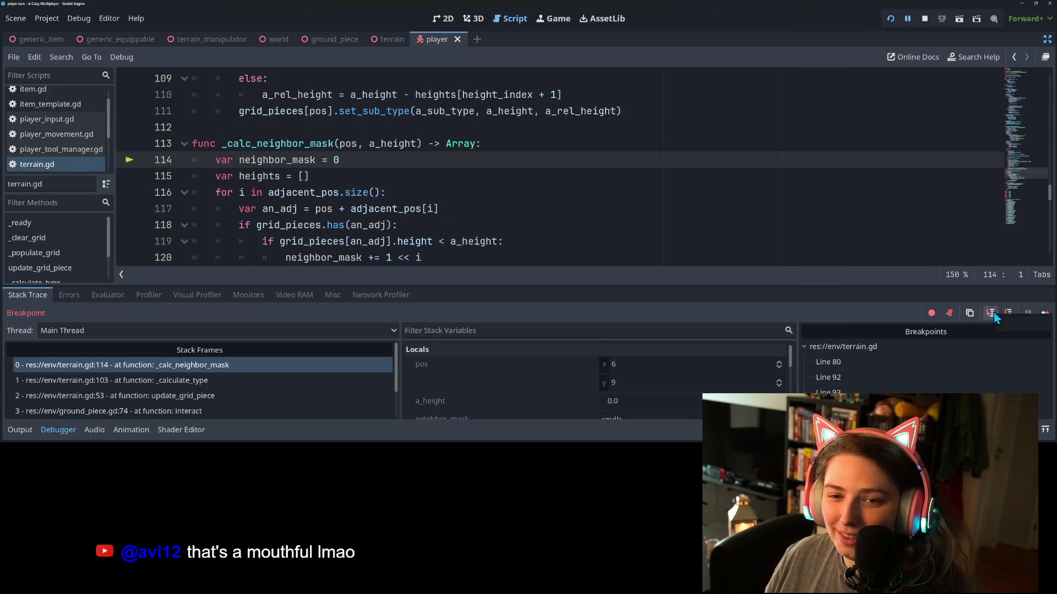
pyautogui.click(993, 312)
pyautogui.click(993, 312)
pyautogui.click(993, 312)
pyautogui.click(993, 312)
pyautogui.click(993, 312)
pyautogui.click(993, 313)
pyautogui.click(992, 312)
pyautogui.click(993, 312)
pyautogui.click(993, 313)
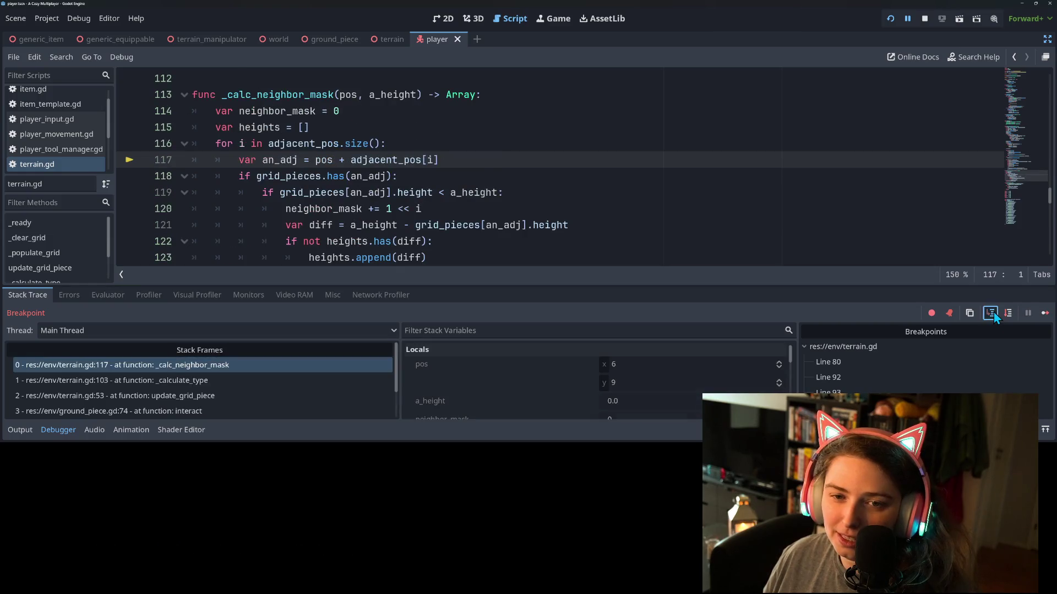
pyautogui.click(993, 313)
pyautogui.click(993, 312)
# Review terrain.gd lines 87–110 and place the caret on line 107
pyautogui.scroll(9, 418, 242)
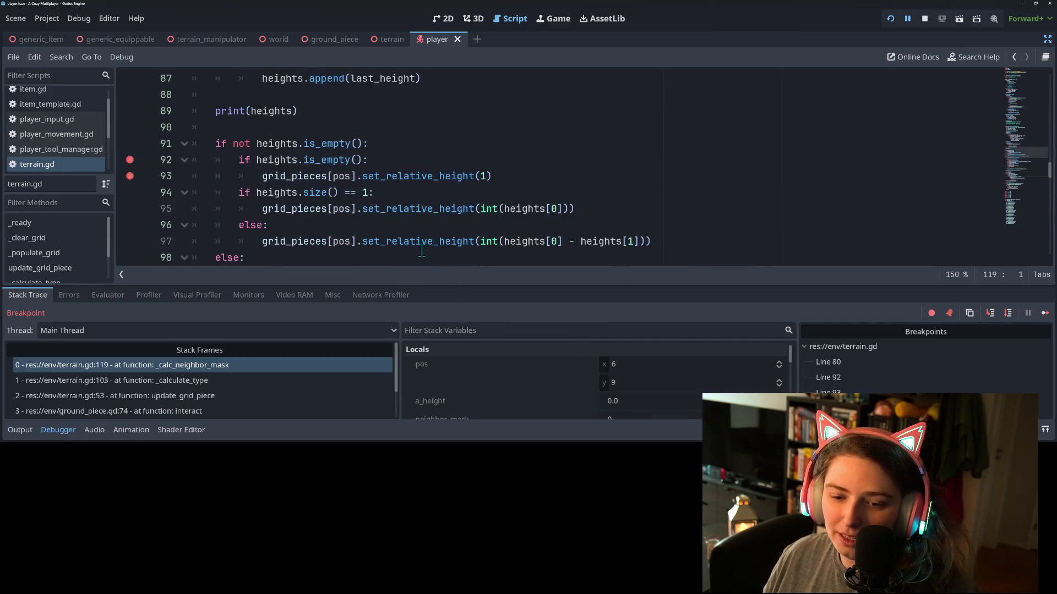
pyautogui.scroll(2, 419, 243)
pyautogui.scroll(-3, 866, 248)
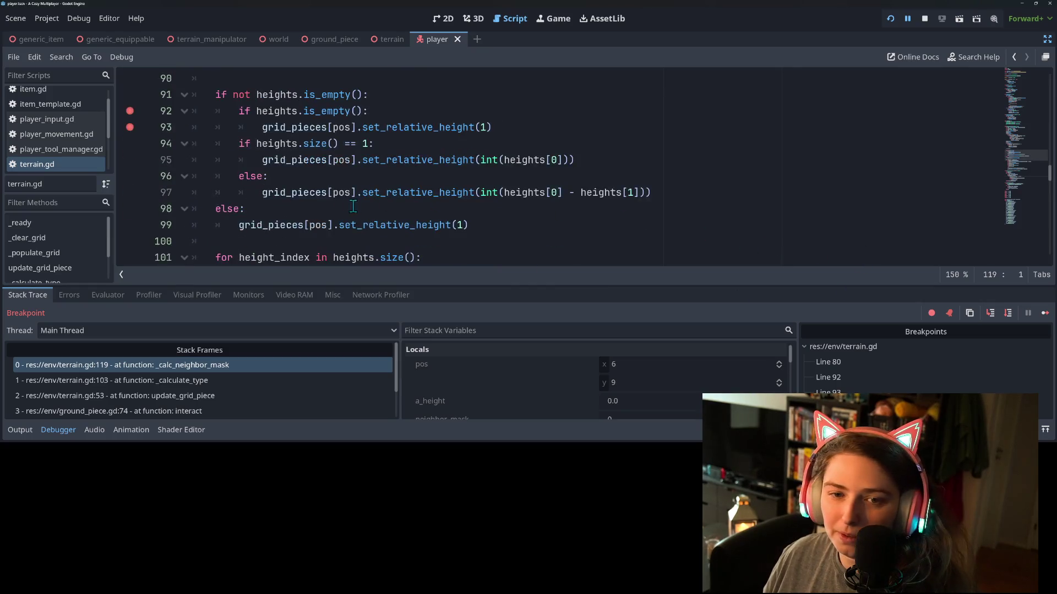
pyautogui.scroll(-1, 313, 209)
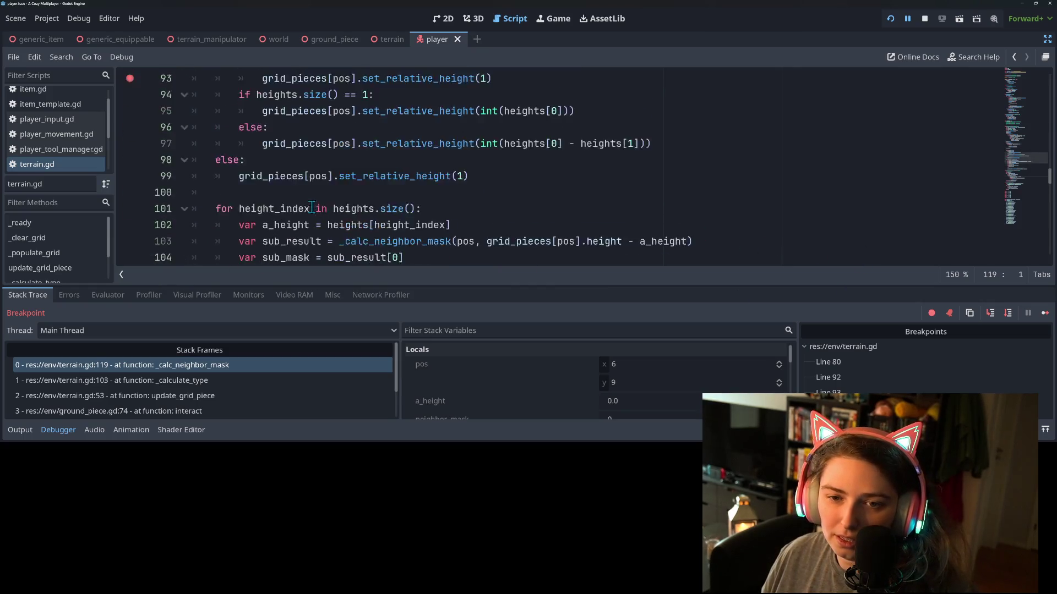
pyautogui.scroll(-3, 312, 207)
pyautogui.scroll(1, 312, 207)
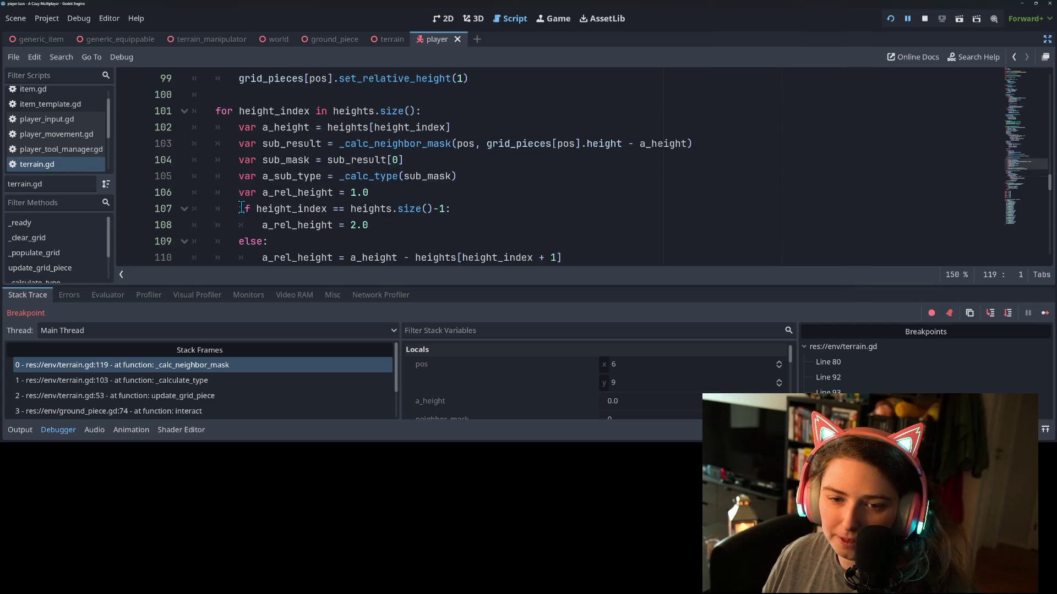
pyautogui.click(272, 208)
# Add a breakpoint on line 107 and resume execution until it is hit
pyautogui.doubleClick(296, 209)
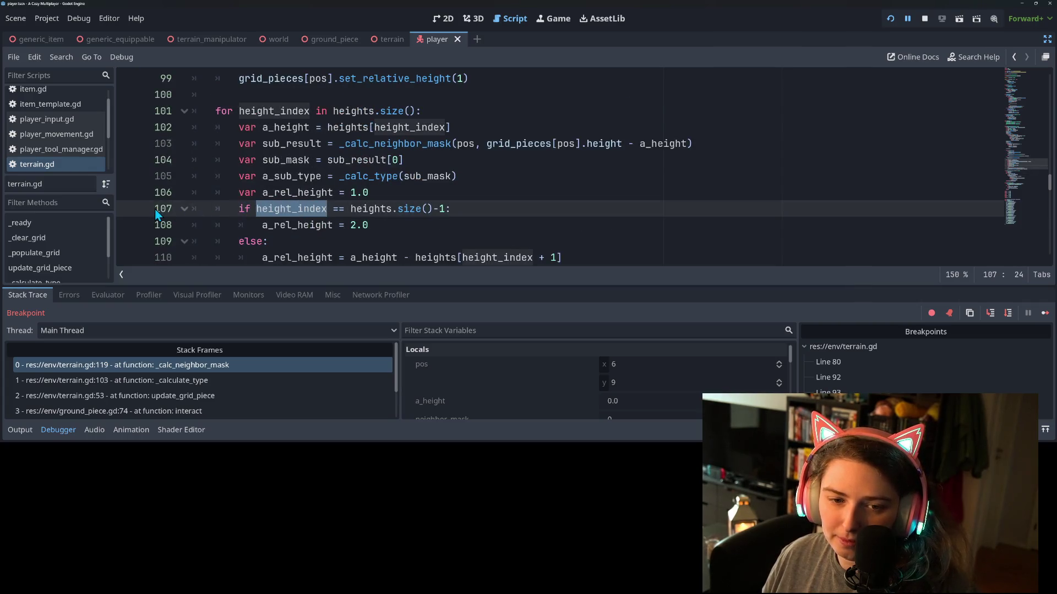
pyautogui.click(132, 210)
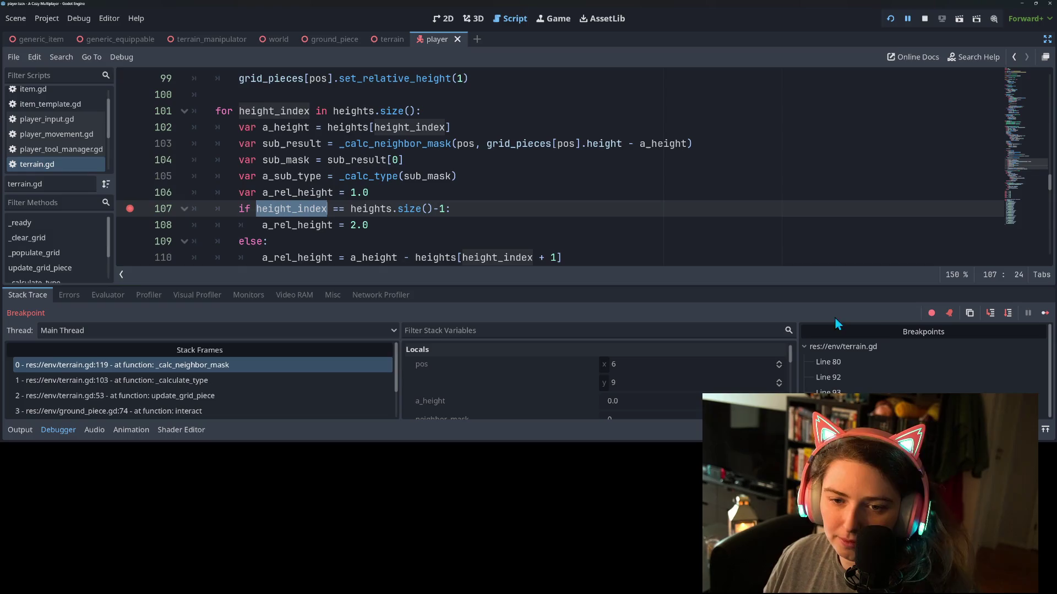
pyautogui.click(1045, 313)
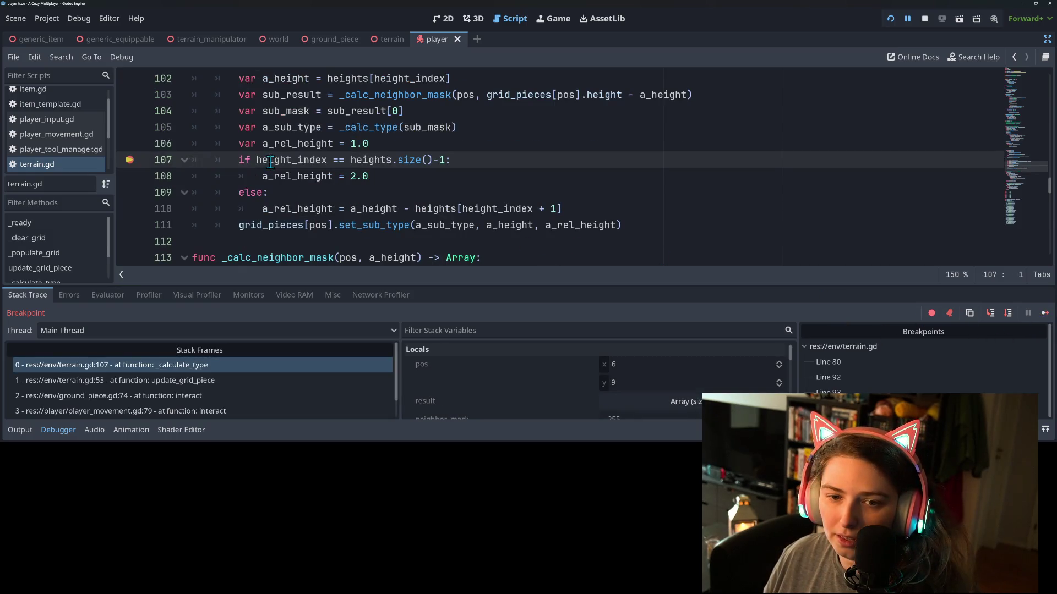
# Inspect height_index and a_rel_height, then step to the set_sub_type call on line 111
pyautogui.moveTo(272, 160)
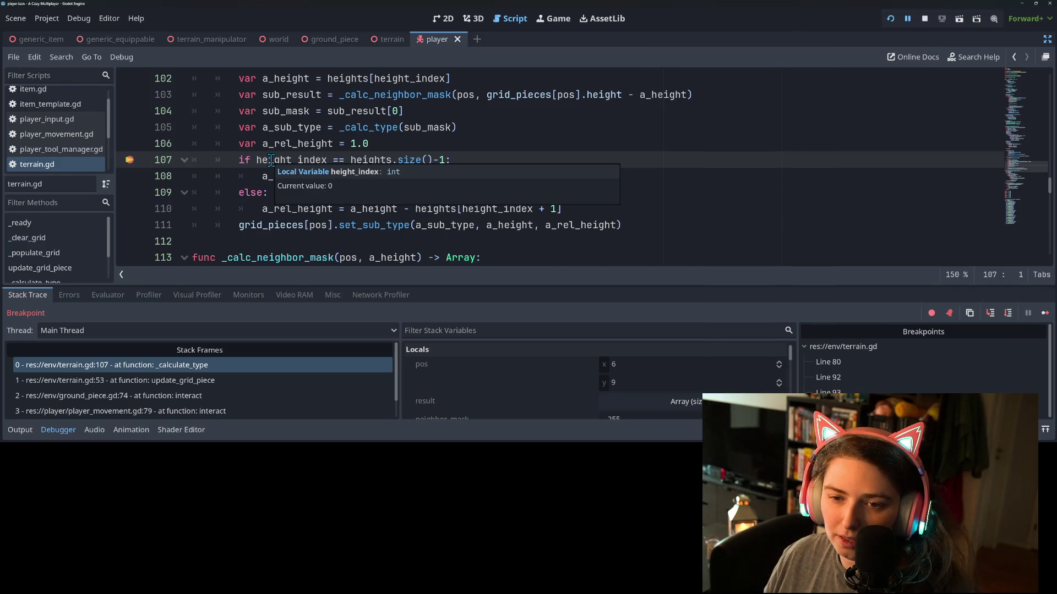
pyautogui.click(255, 160)
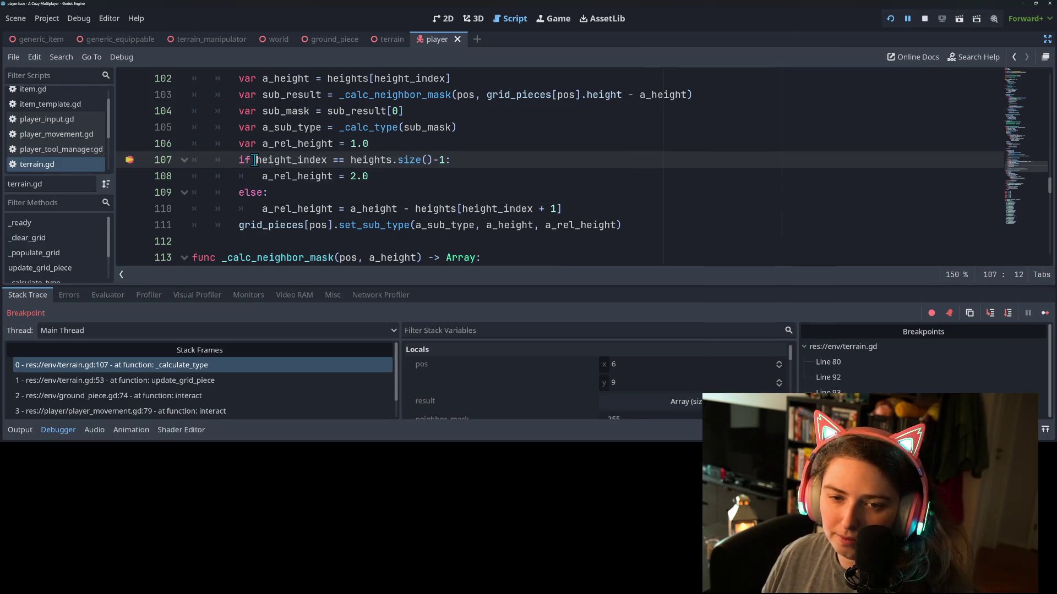
pyautogui.doubleClick(282, 160)
pyautogui.click(275, 207)
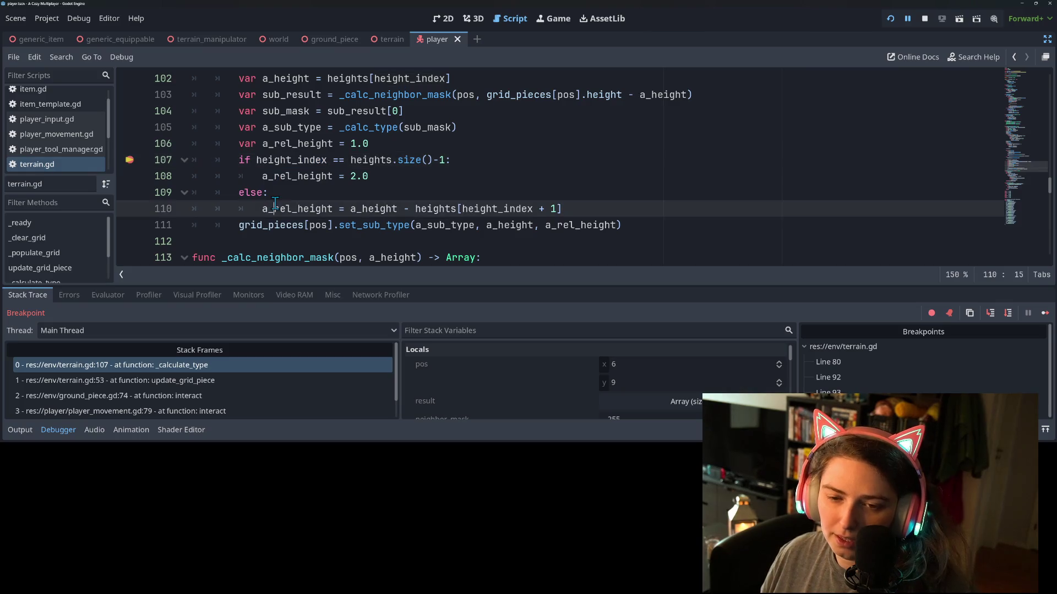
pyautogui.moveTo(305, 164)
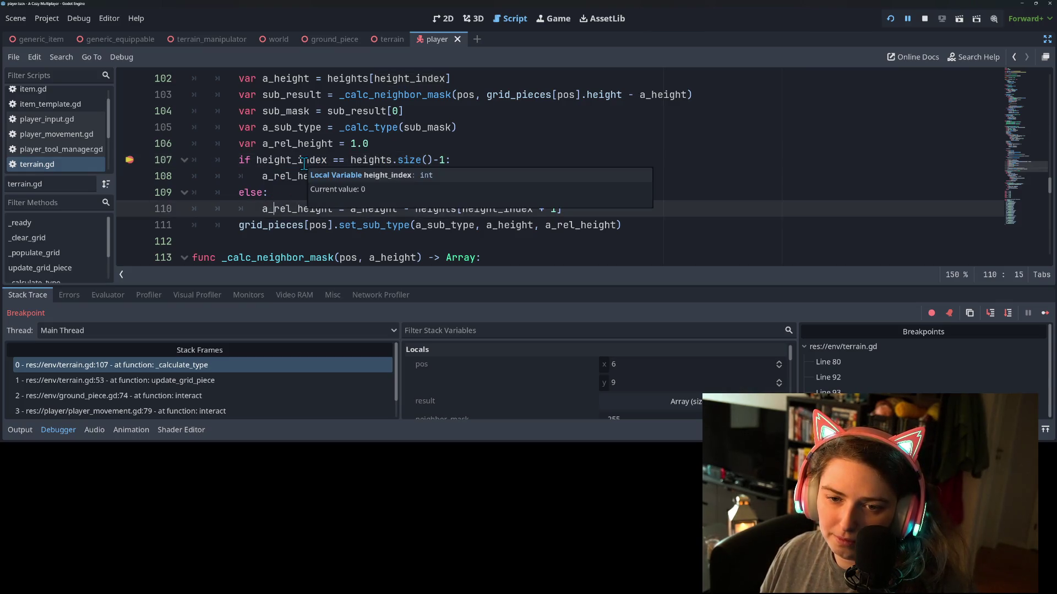
pyautogui.click(989, 312)
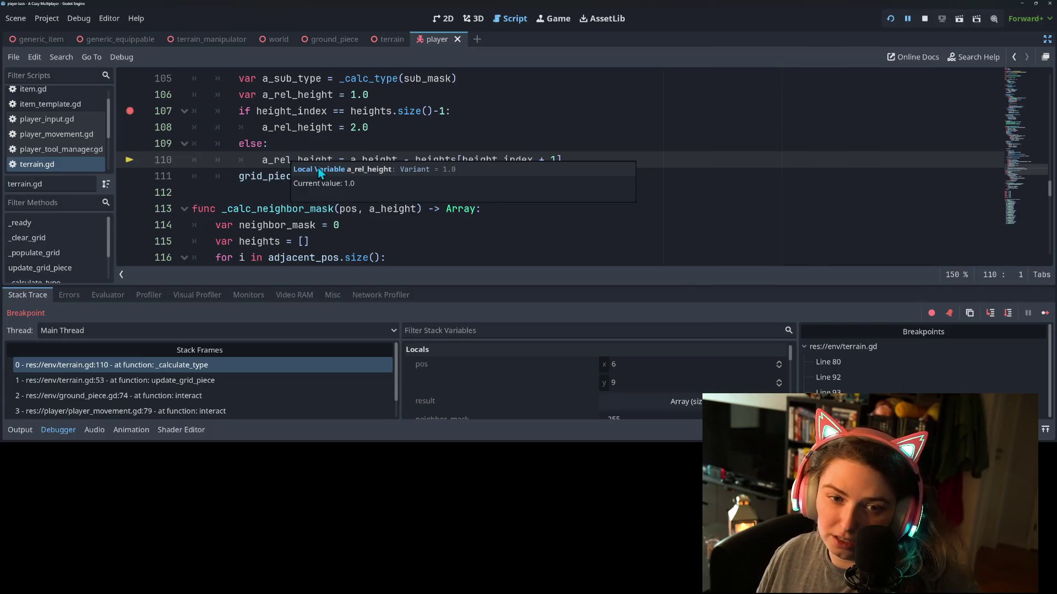
pyautogui.click(990, 313)
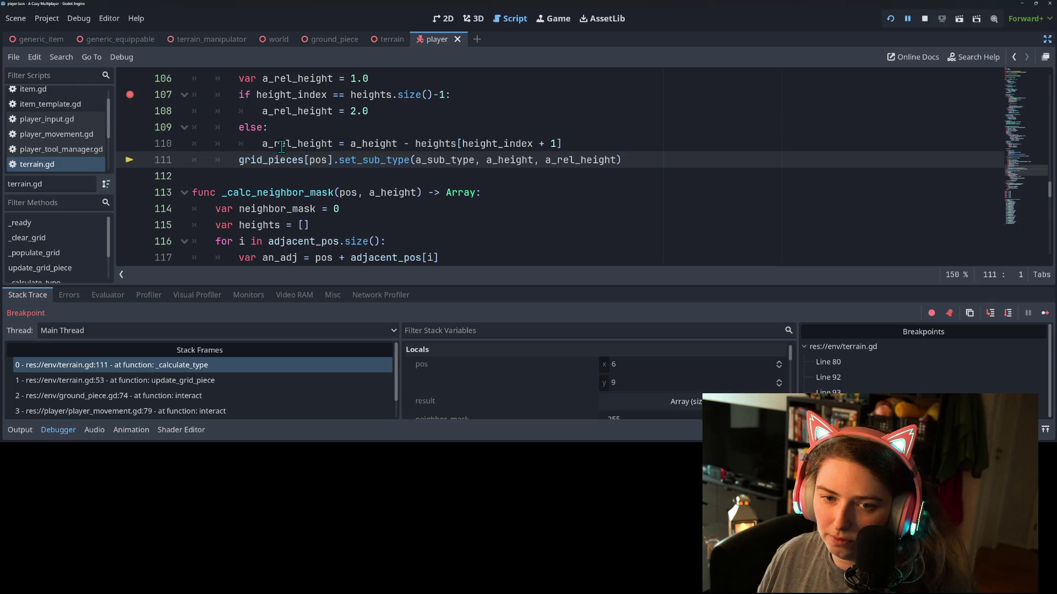
# Resume to the next line-107 hit, step to set_sub_type, then resume and press T and E in-game
pyautogui.moveTo(299, 147)
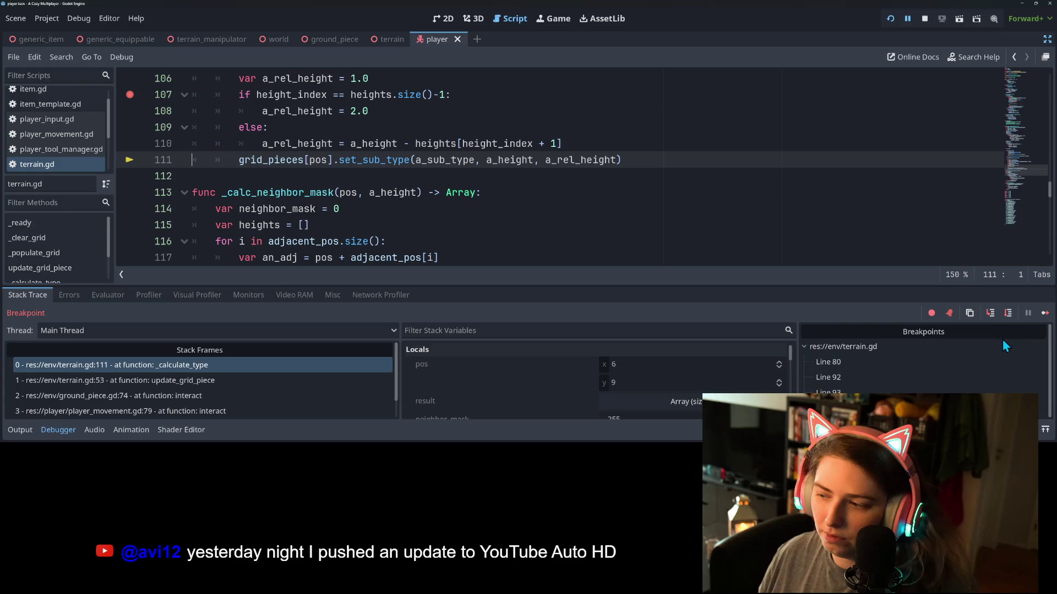
pyautogui.click(1044, 318)
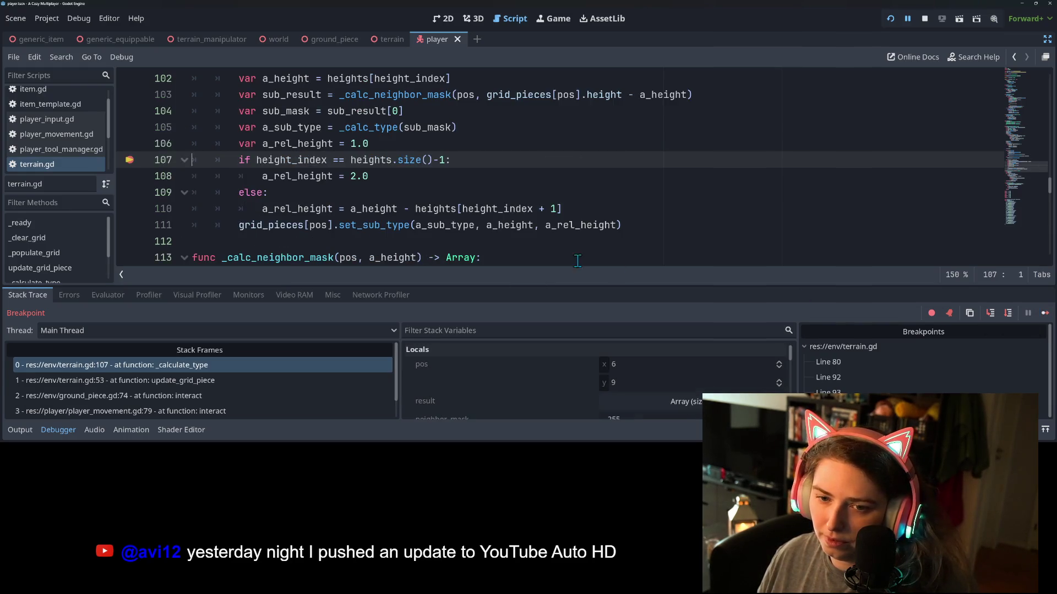
pyautogui.click(990, 314)
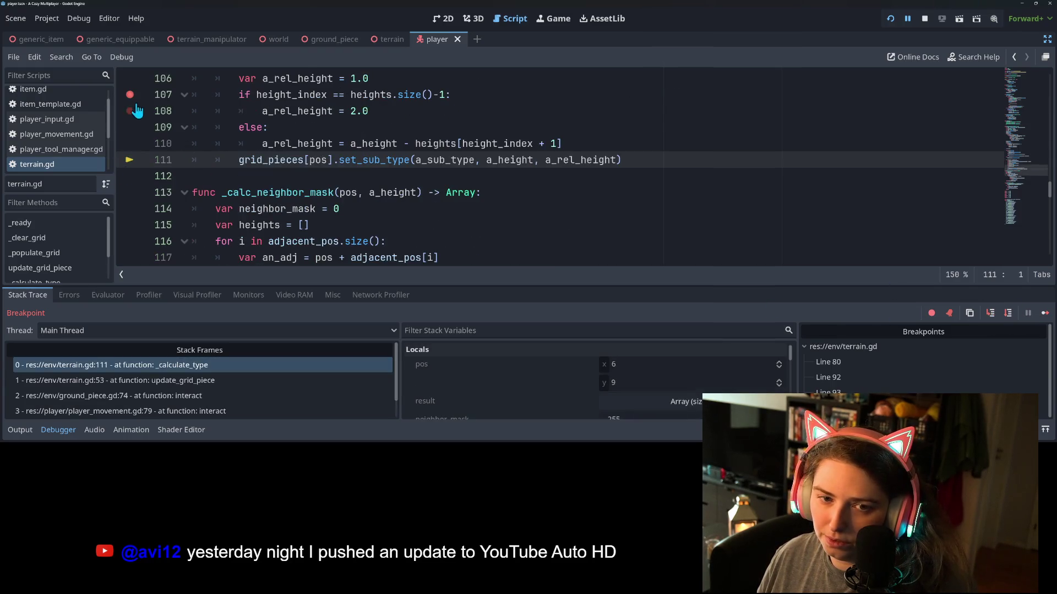
pyautogui.click(1046, 312)
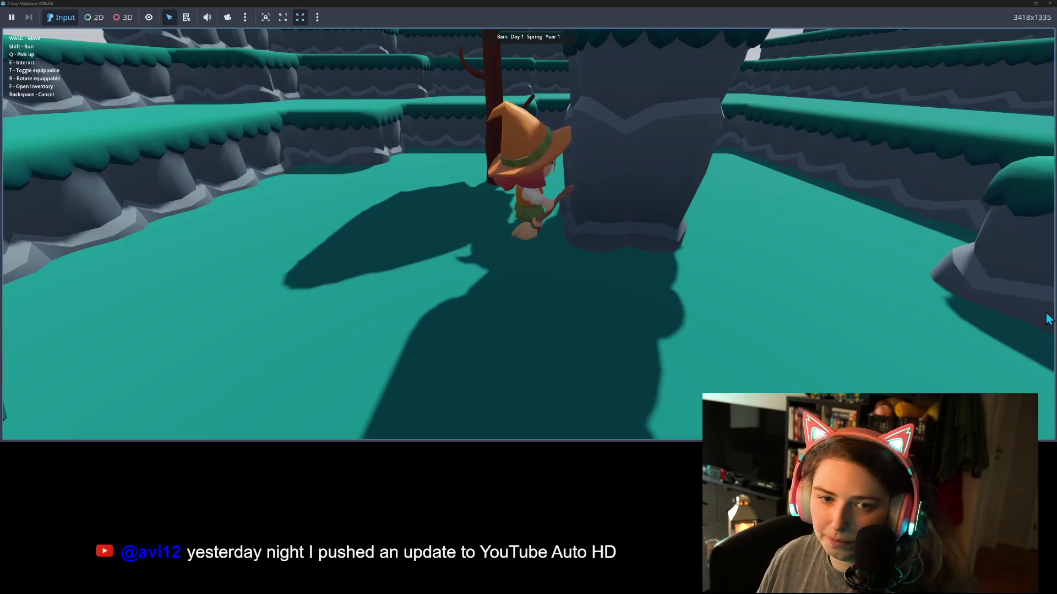
pyautogui.press('t')
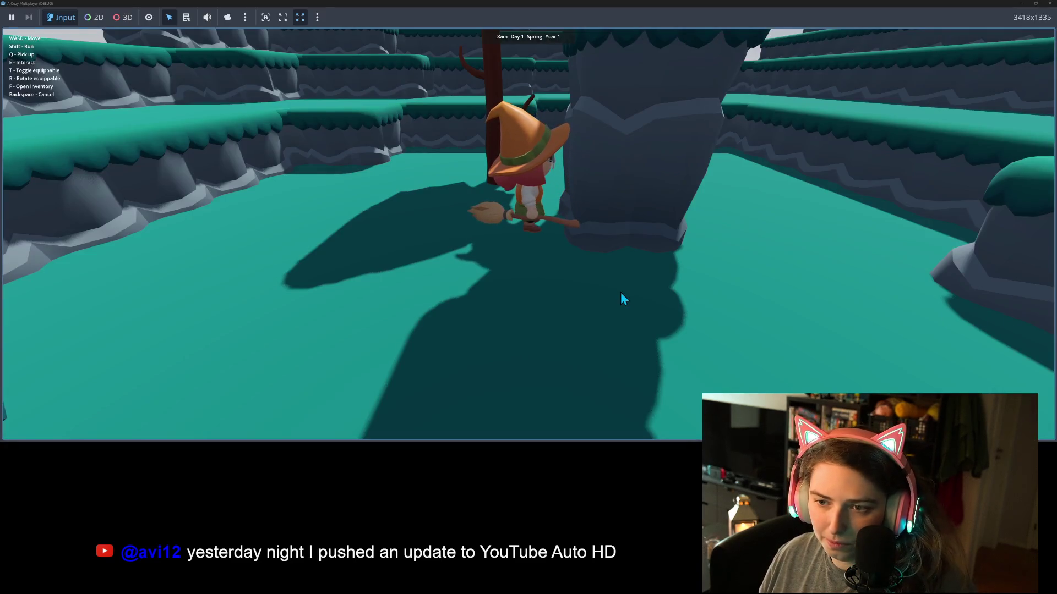
pyautogui.press('e')
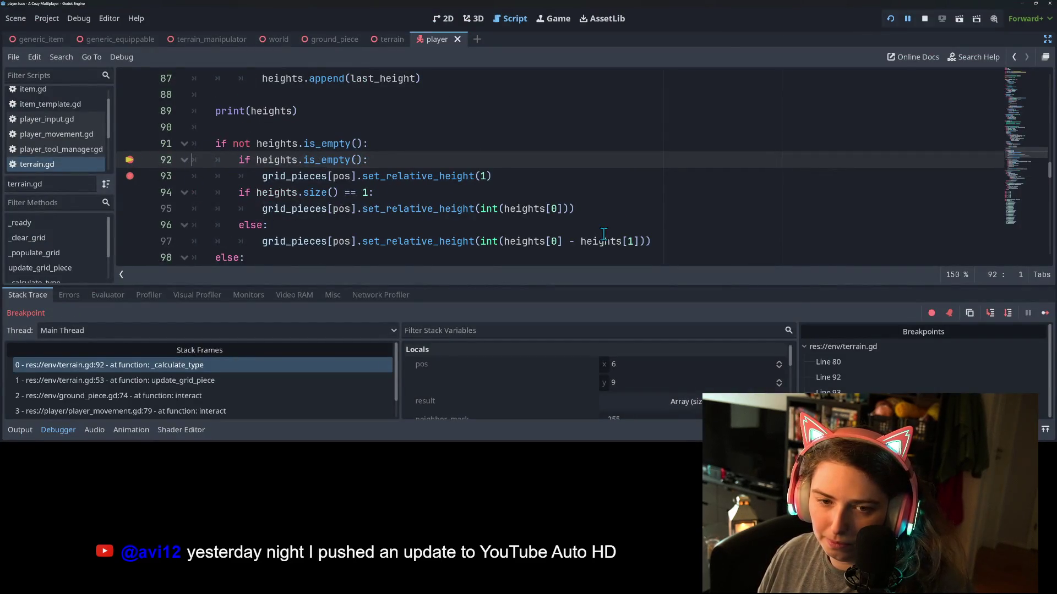
pyautogui.click(1000, 316)
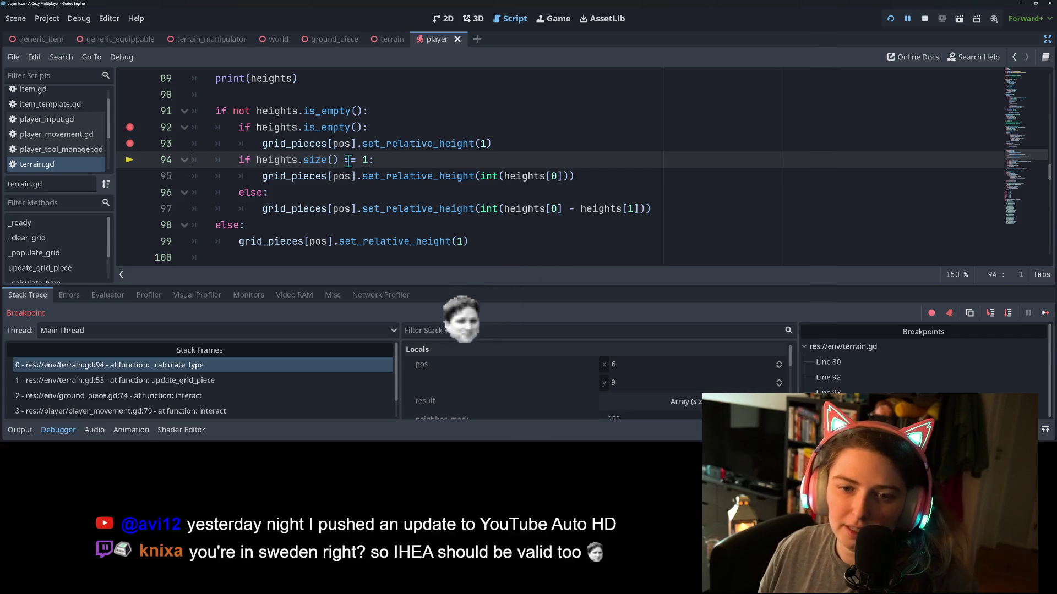
pyautogui.scroll(-3, 632, 375)
pyautogui.click(633, 368)
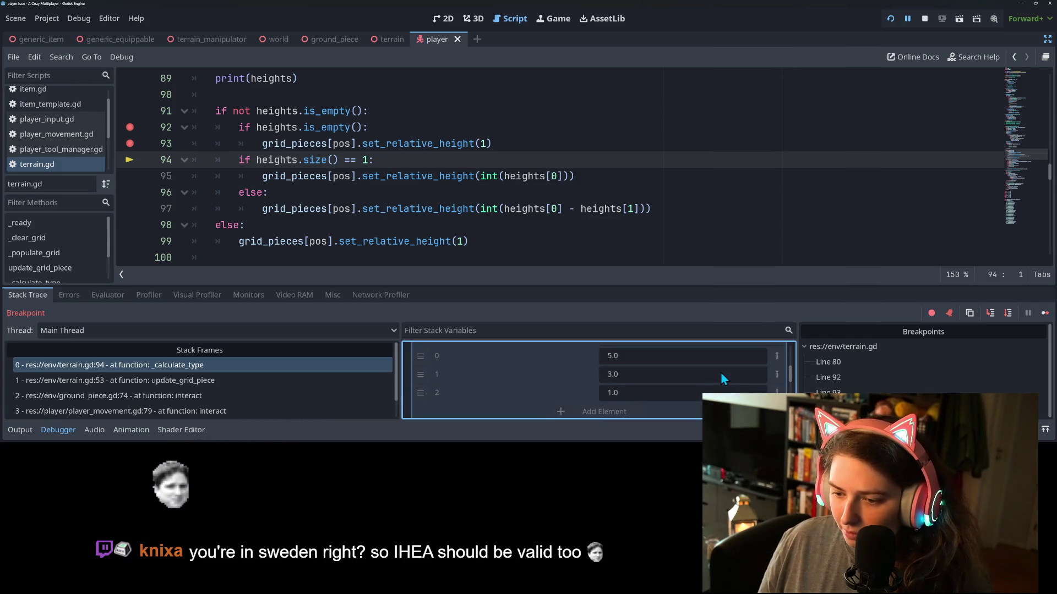
pyautogui.click(1045, 318)
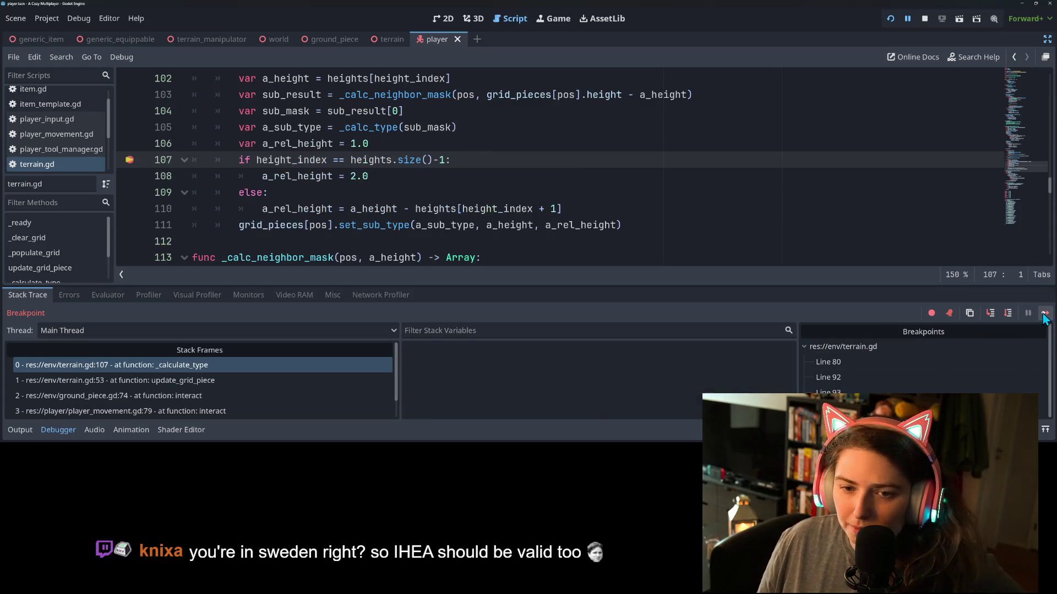
pyautogui.scroll(1, 380, 230)
pyautogui.scroll(-2, 379, 230)
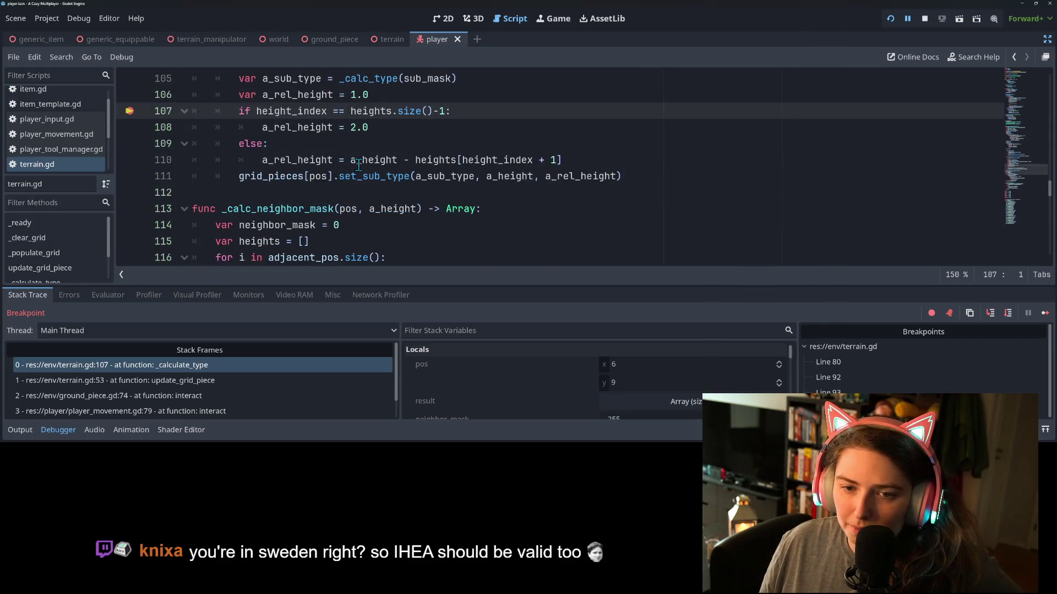
pyautogui.click(365, 175)
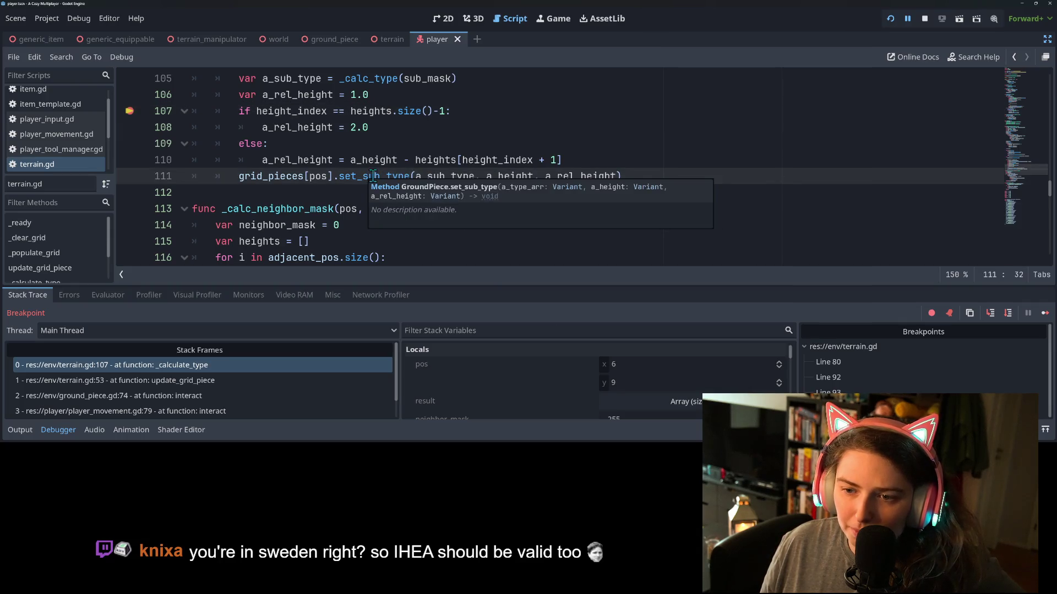
pyautogui.doubleClick(505, 177)
pyautogui.scroll(2, 441, 214)
pyautogui.moveTo(440, 214)
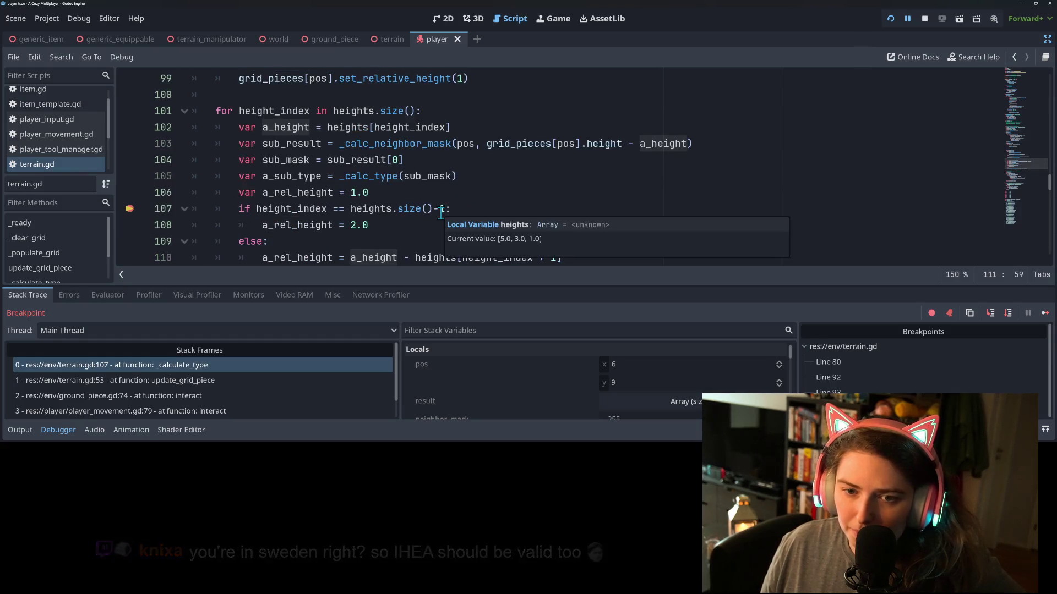
pyautogui.scroll(-1, 440, 213)
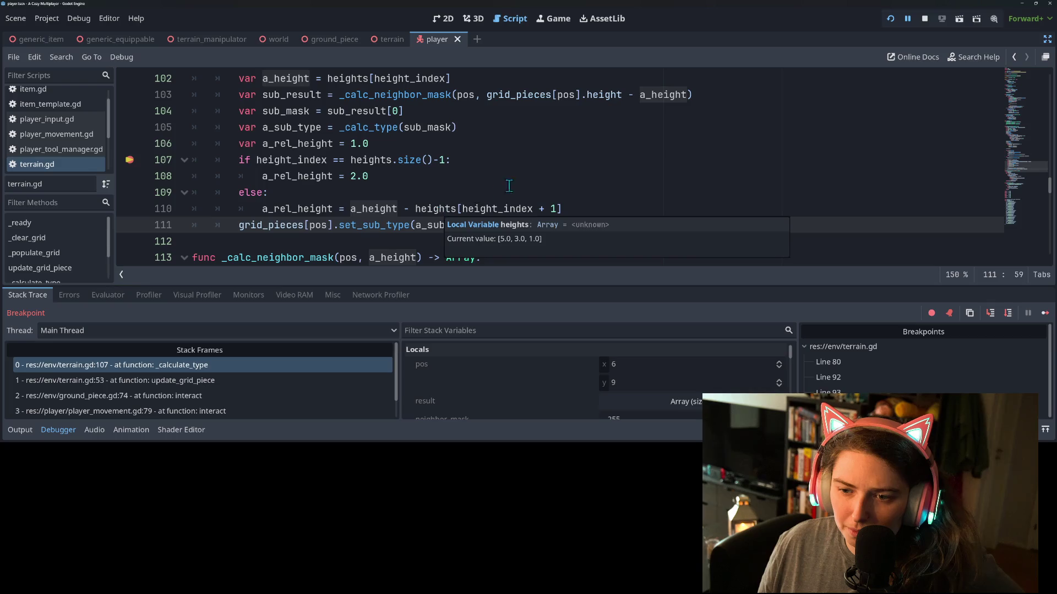
pyautogui.doubleClick(586, 226)
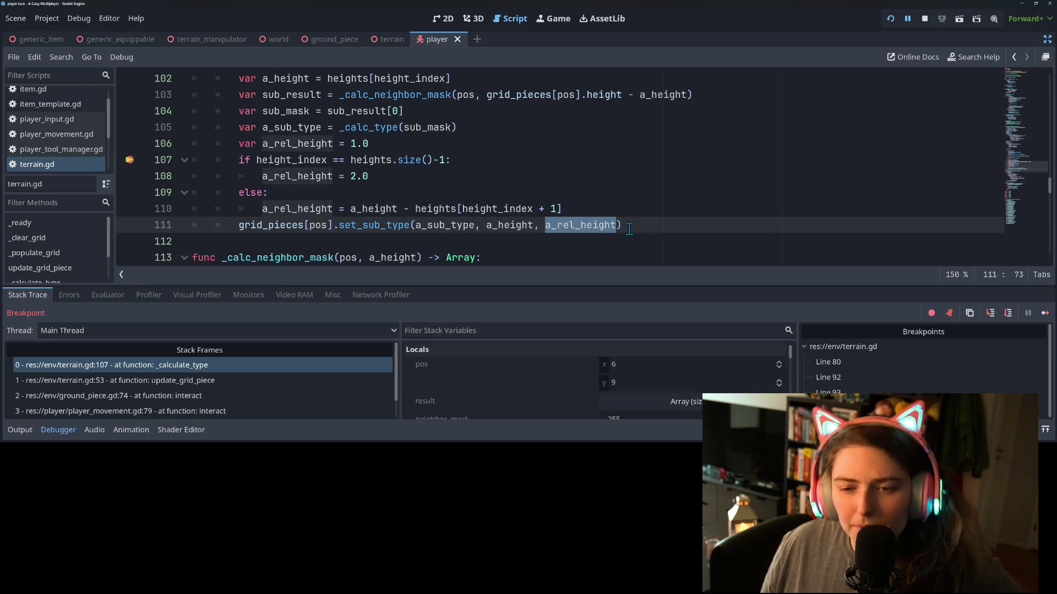
pyautogui.doubleClick(523, 227)
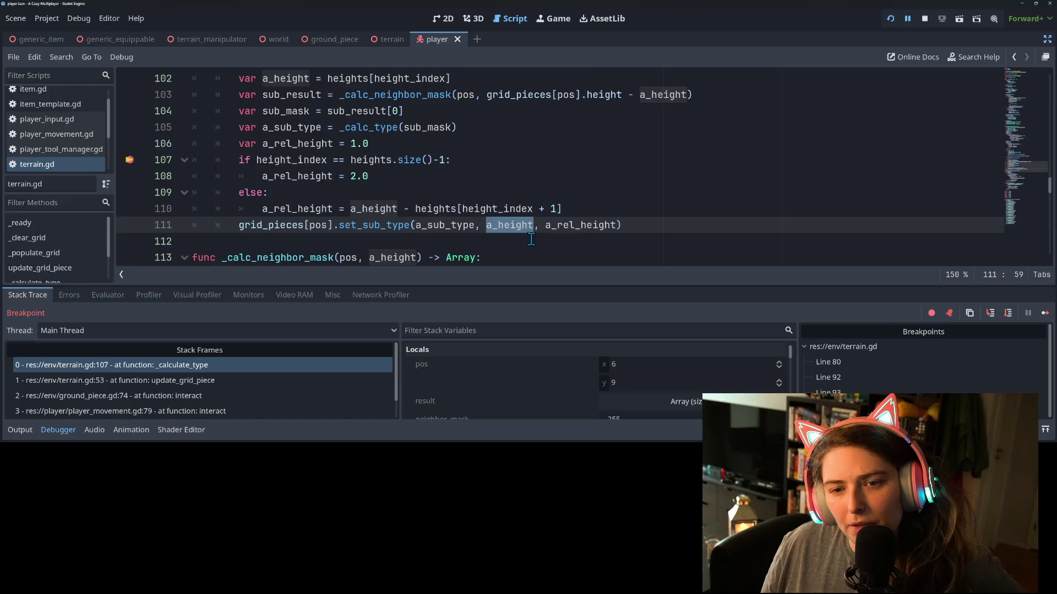
pyautogui.scroll(6, 528, 236)
pyautogui.scroll(5, 531, 240)
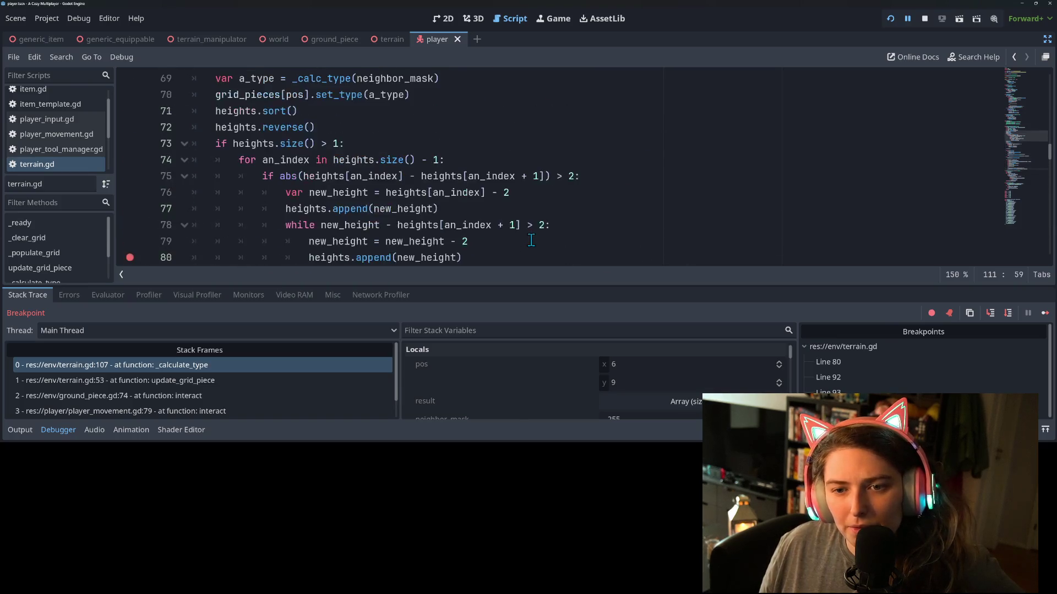
pyautogui.scroll(1, 531, 240)
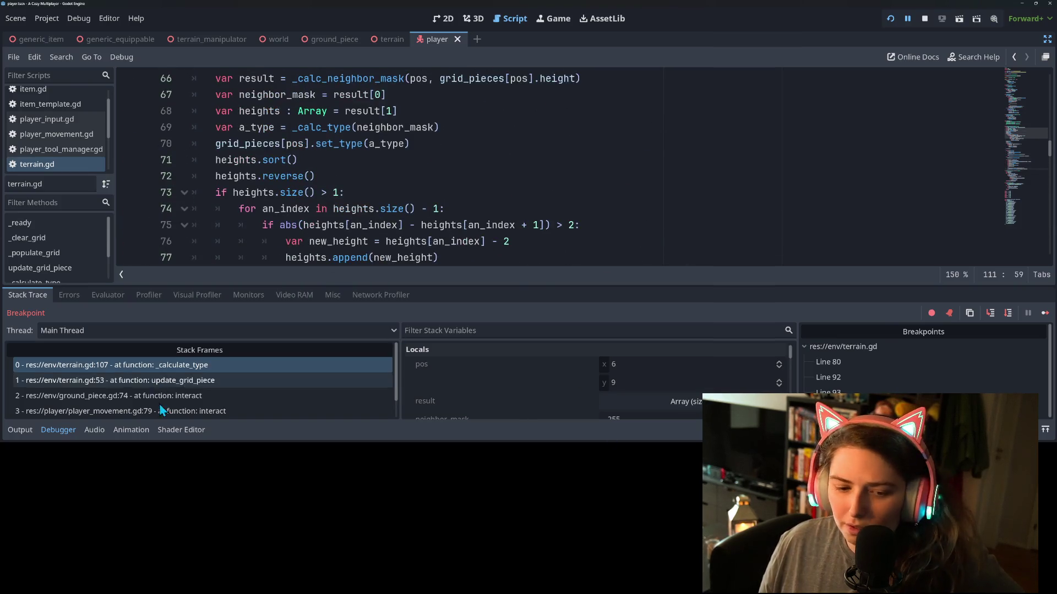
# Hide the debugger panel and inspect the set_sub_type call and a_height on line 111
pyautogui.click(78, 429)
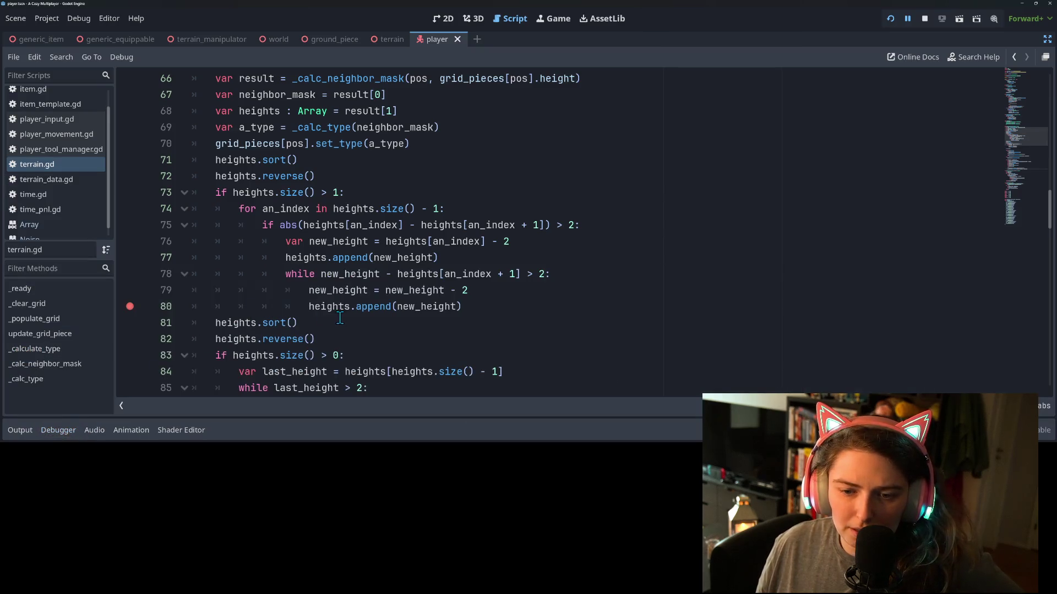
pyautogui.scroll(-1, 340, 318)
pyautogui.scroll(-8, 352, 319)
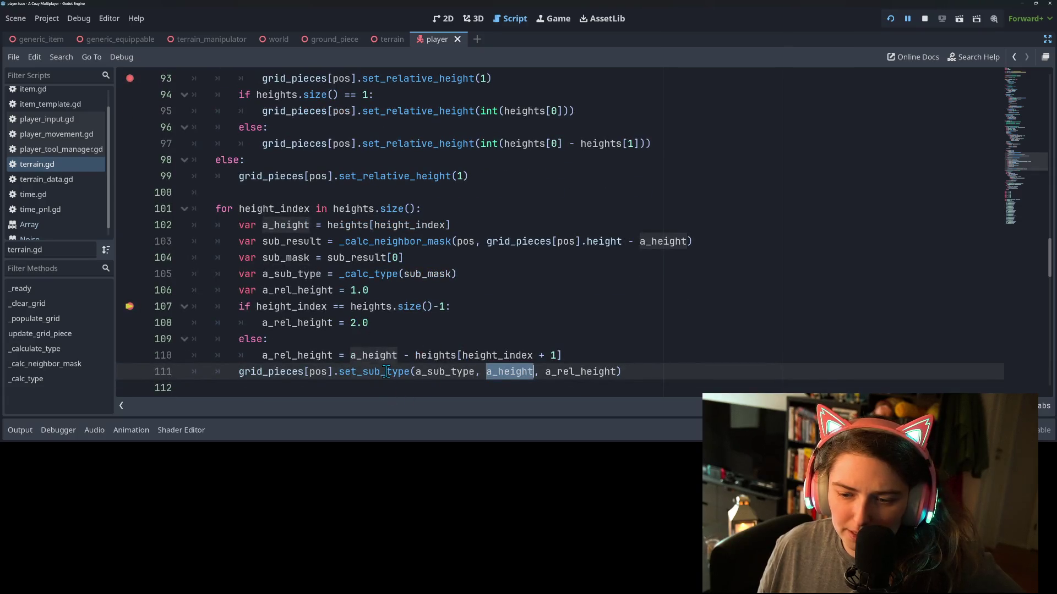
pyautogui.doubleClick(387, 372)
pyautogui.doubleClick(513, 373)
pyautogui.moveTo(513, 374)
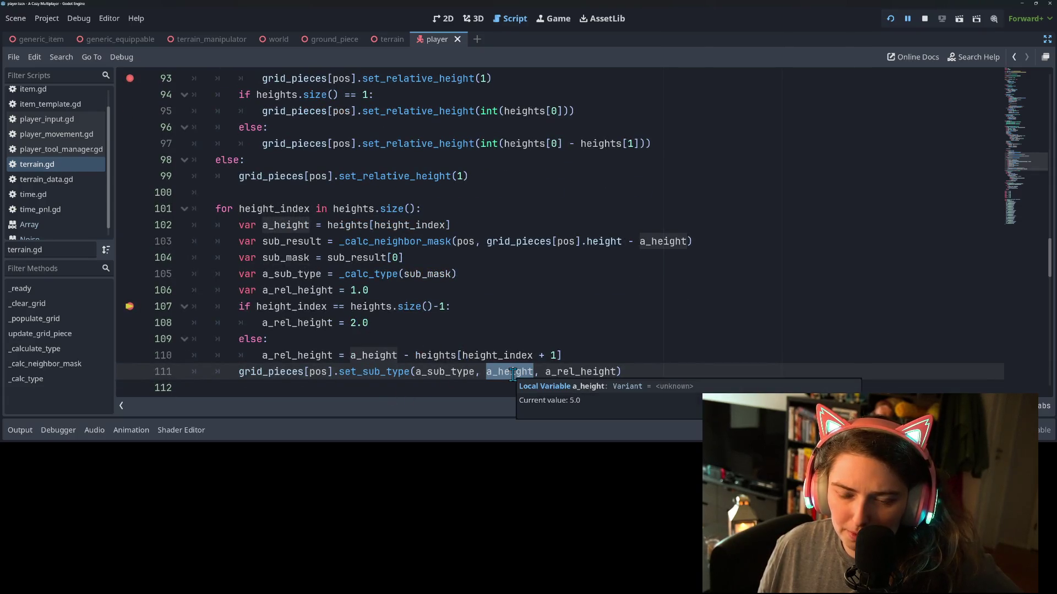
pyautogui.scroll(8, 474, 373)
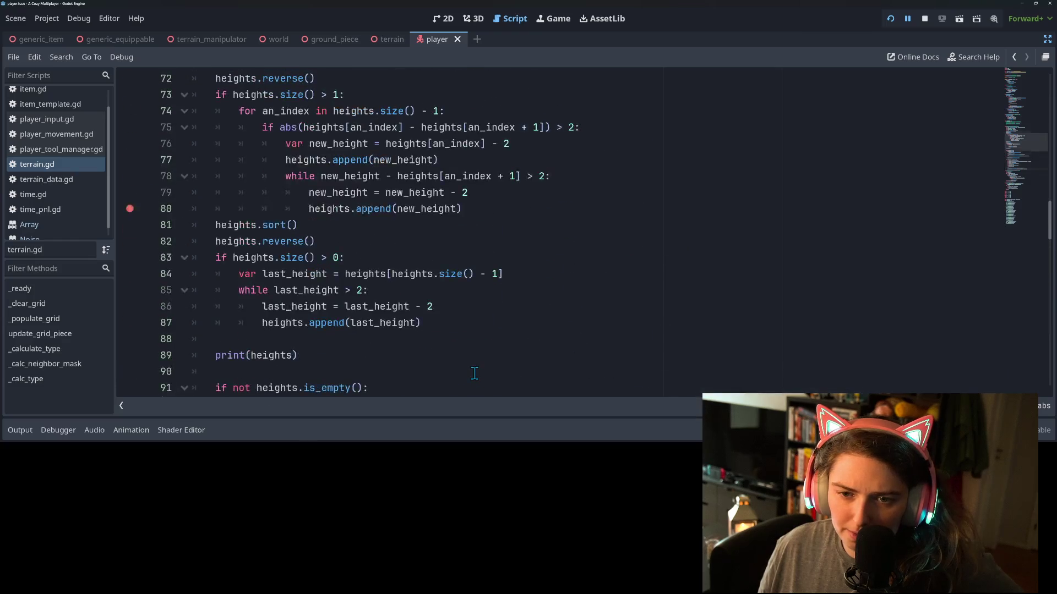
# Highlight every use of new_height, heights and grid_pieces in _calculate_type
pyautogui.doubleClick(338, 192)
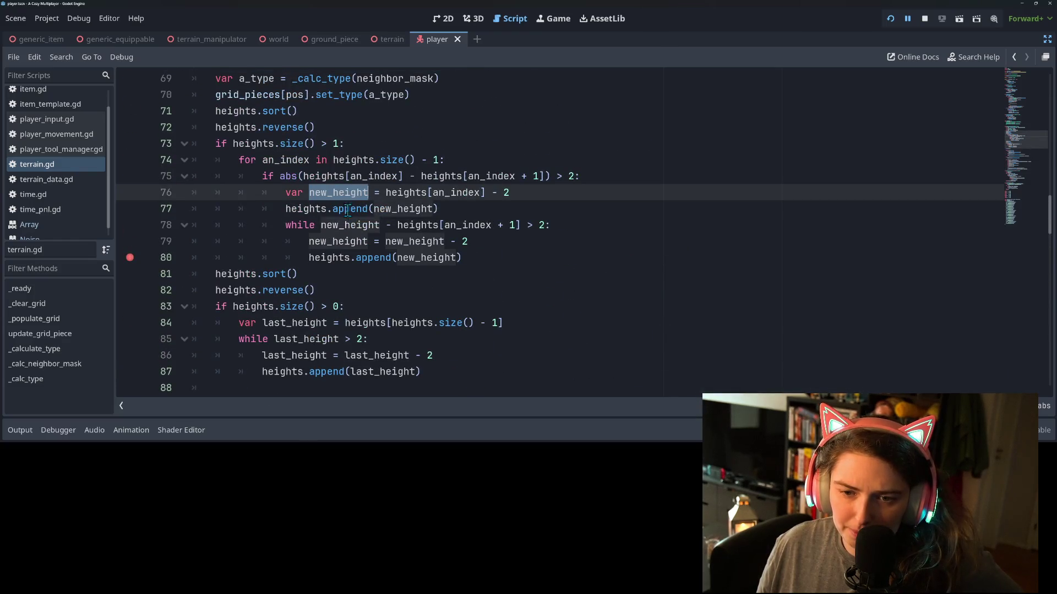
pyautogui.scroll(3, 333, 217)
pyautogui.doubleClick(264, 207)
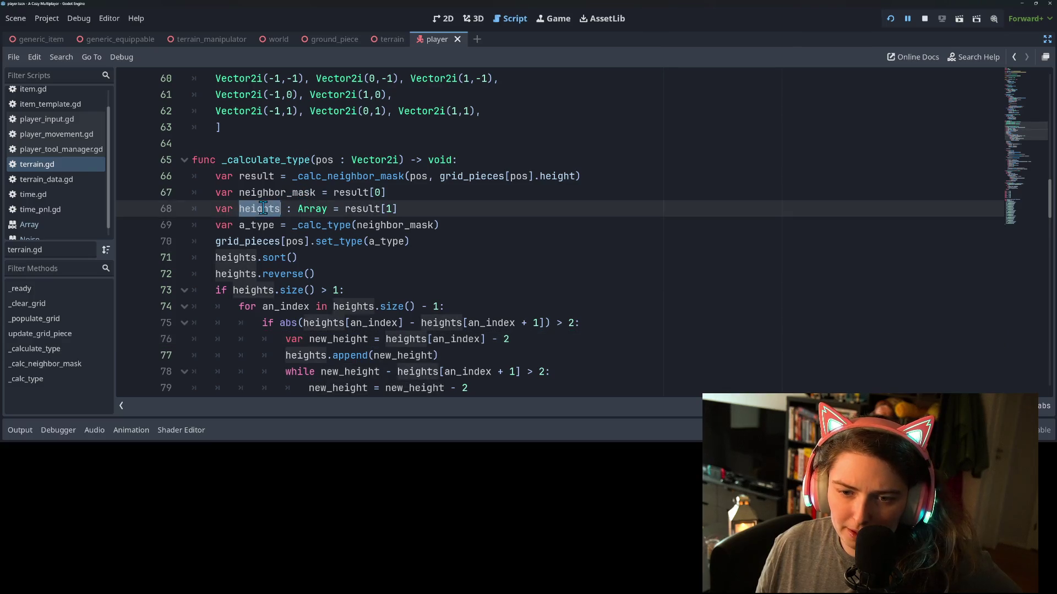
pyautogui.click(263, 226)
pyautogui.doubleClick(260, 241)
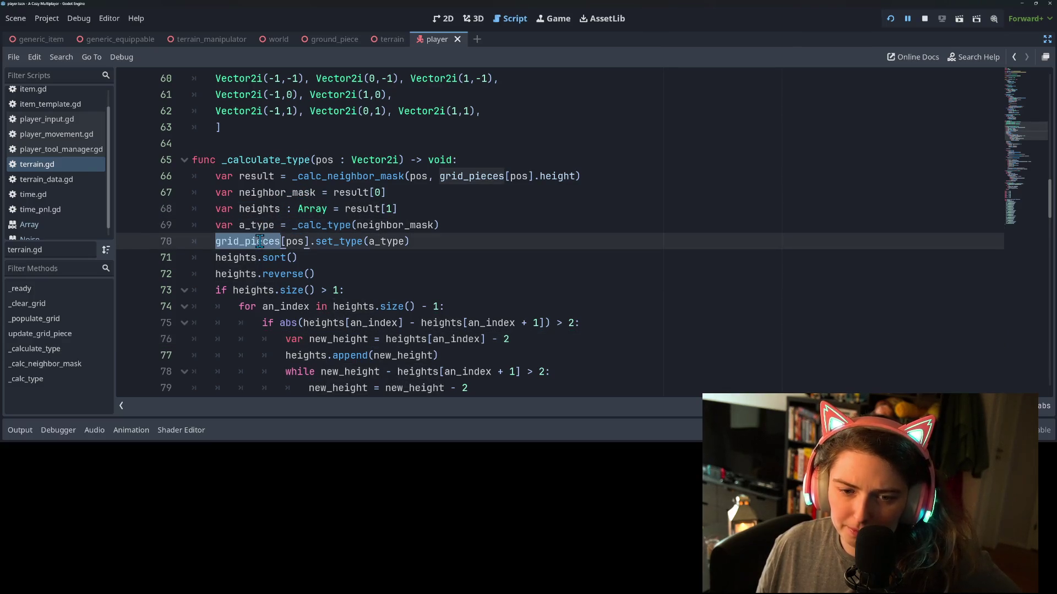
pyautogui.doubleClick(243, 258)
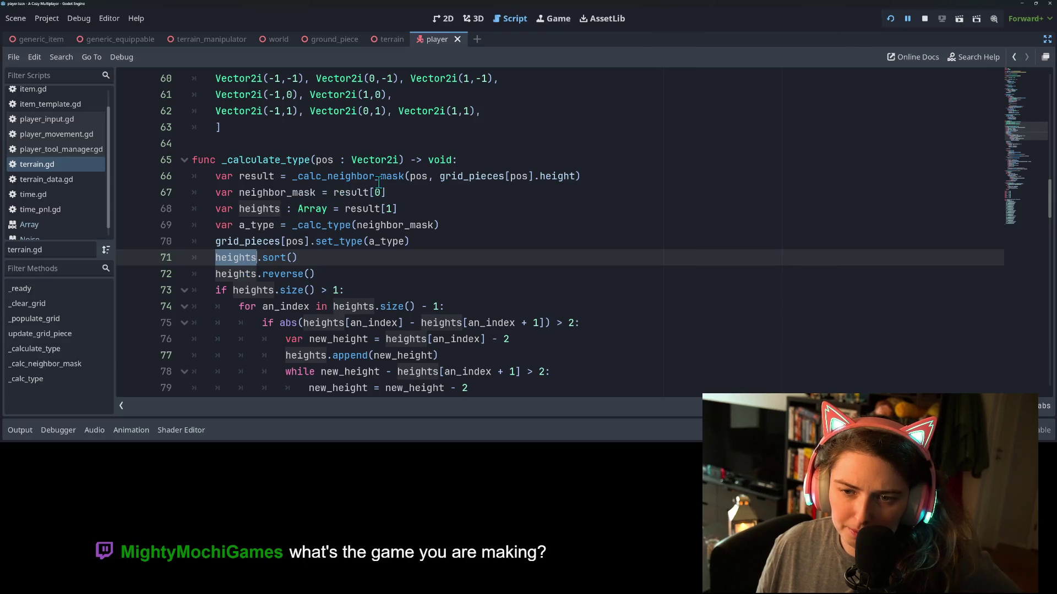
# Examine result, _calculate_type and grid_pieces[pos].height on line 66
pyautogui.doubleClick(253, 177)
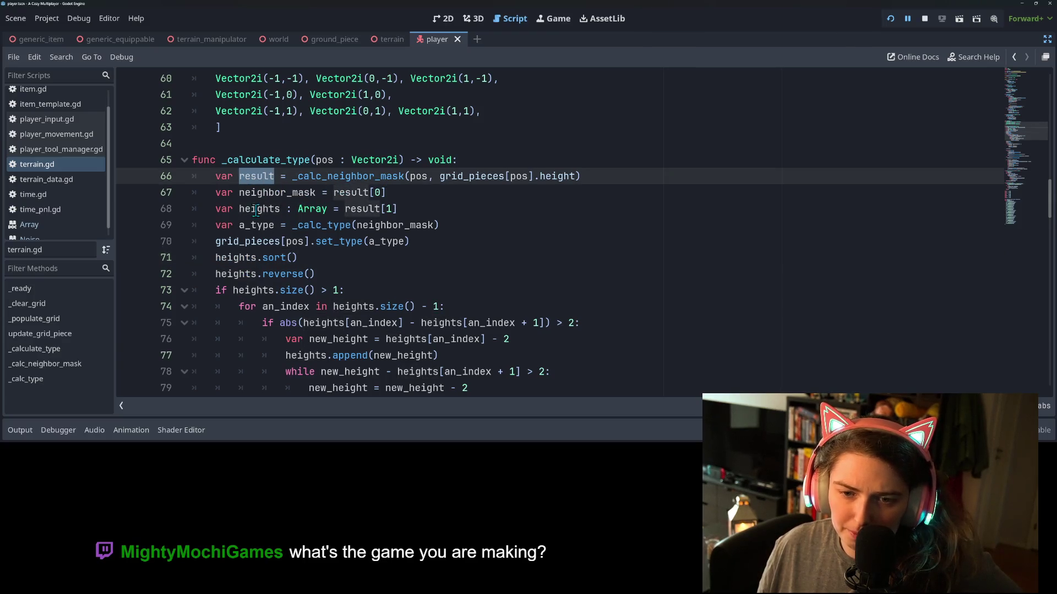
pyautogui.scroll(1, 288, 205)
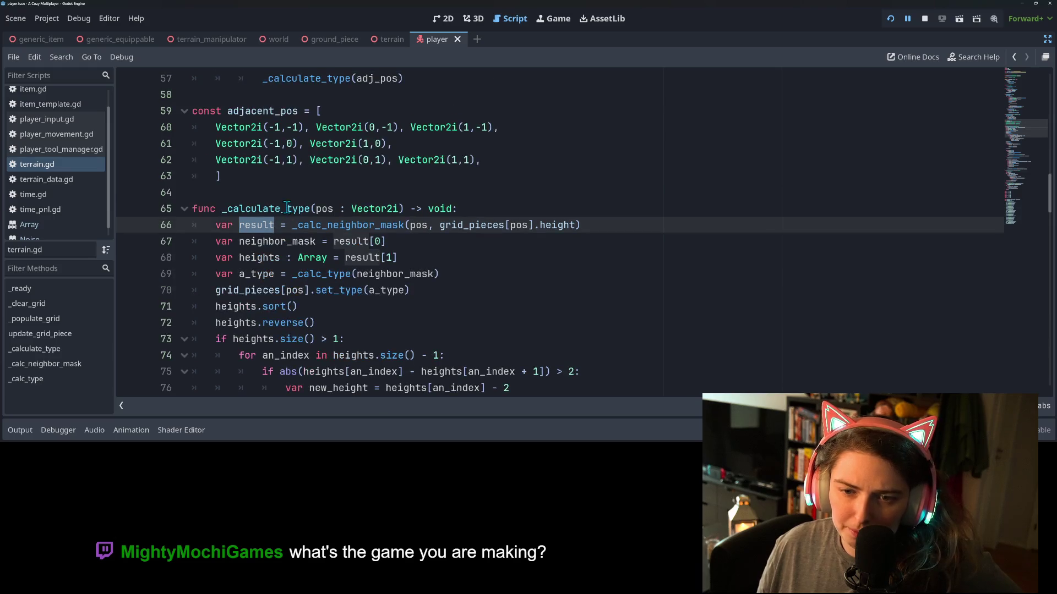
pyautogui.doubleClick(275, 210)
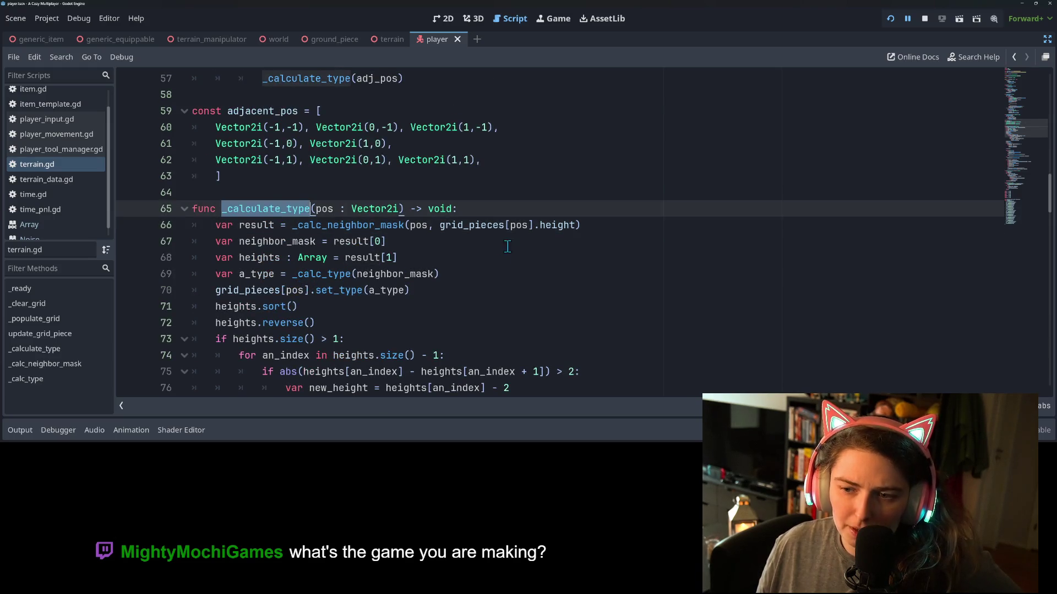
pyautogui.doubleClick(468, 225)
pyautogui.doubleClick(542, 226)
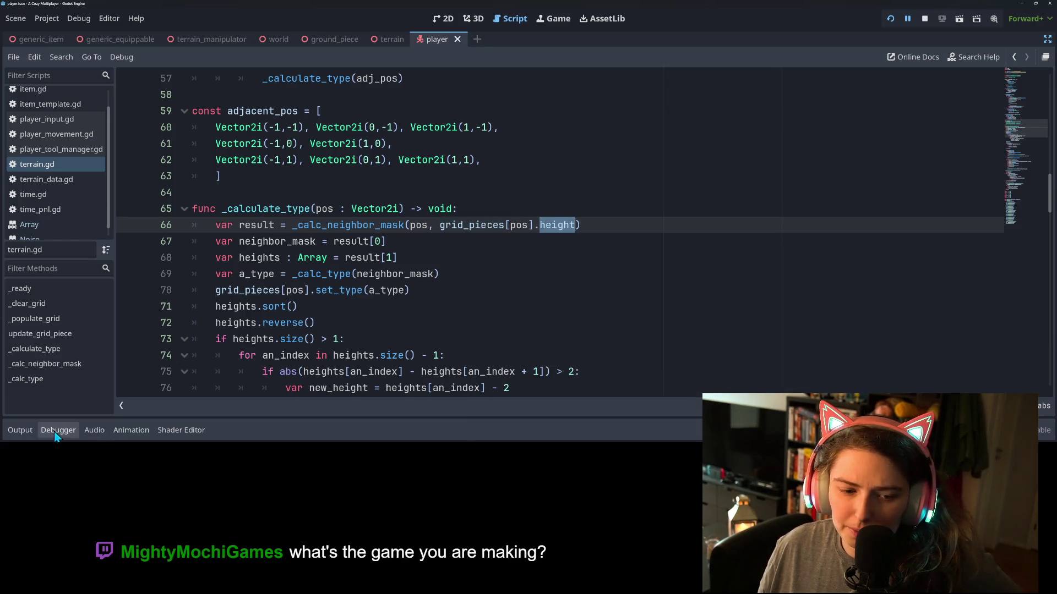
# Inspect the paused grid_pieces value, then stop the debug session
pyautogui.scroll(-2, 388, 255)
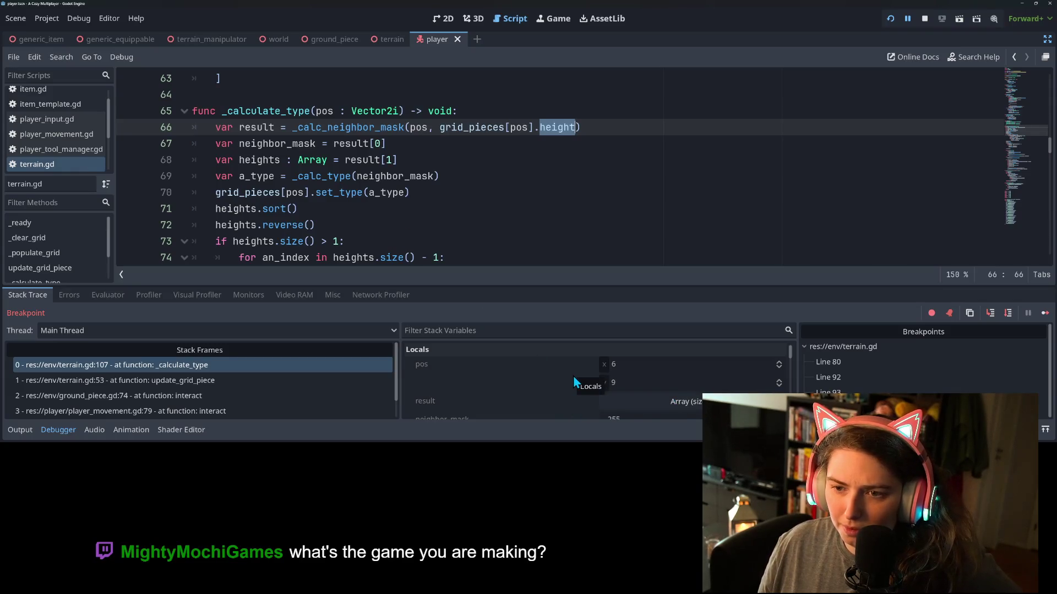
pyautogui.moveTo(500, 127)
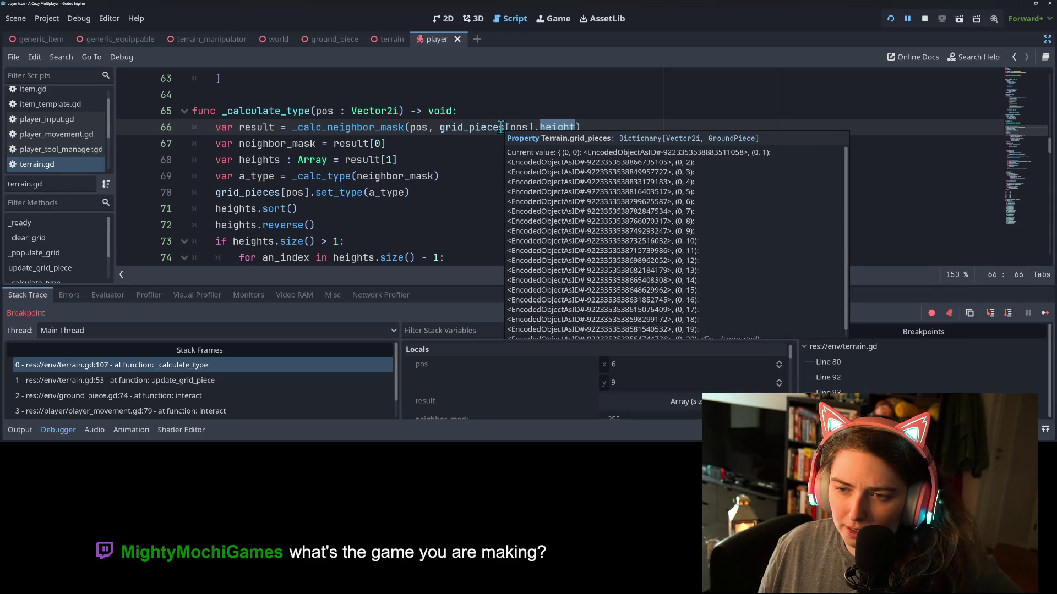
pyautogui.scroll(-1, 679, 254)
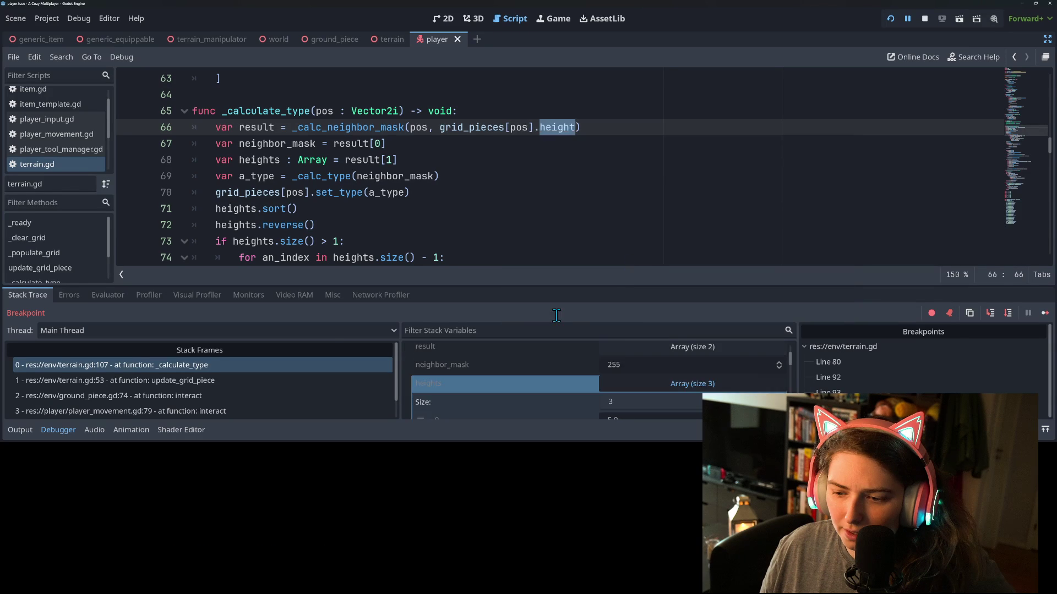
pyautogui.click(924, 18)
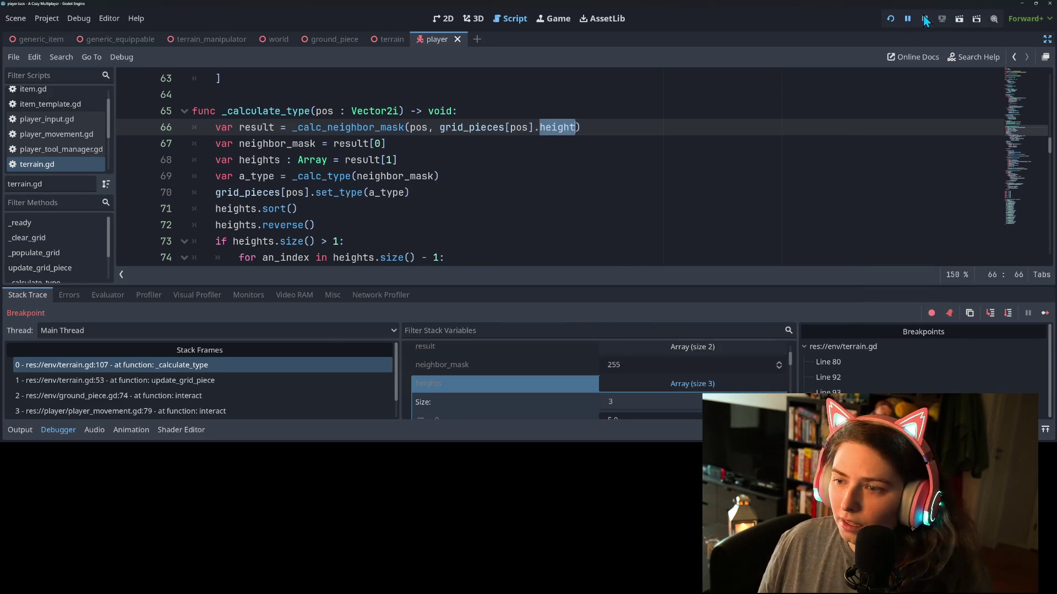
# Add 'var piece_height = grid_pieces[pos].height' at the top of _calculate_type
pyautogui.click(488, 111)
pyautogui.press('Return')
pyautogui.write('var heigh')
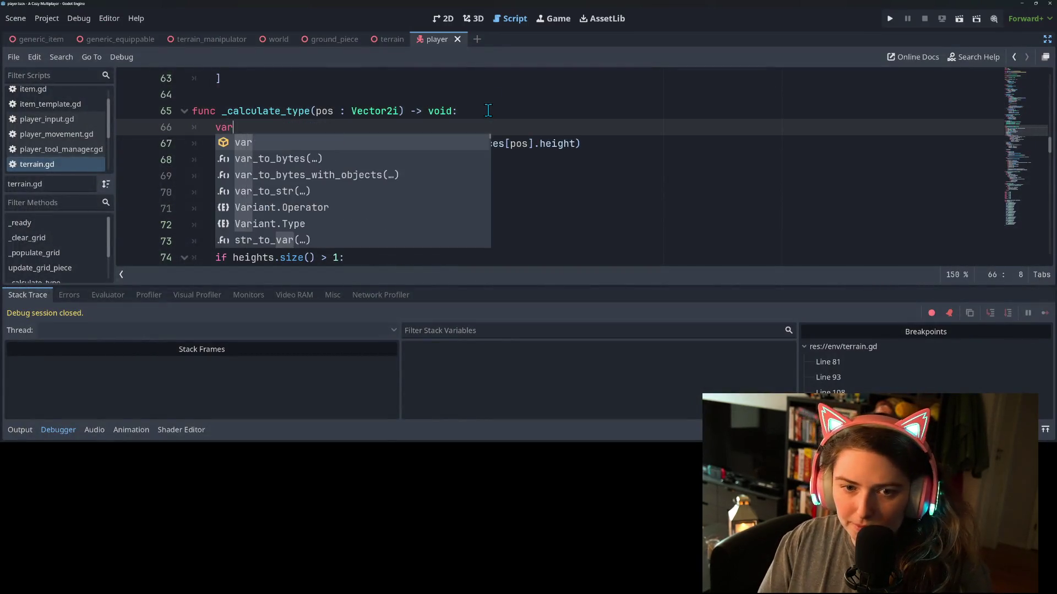
pyautogui.press('BackSpace')
pyautogui.press('BackSpace')
pyautogui.press('BackSpace')
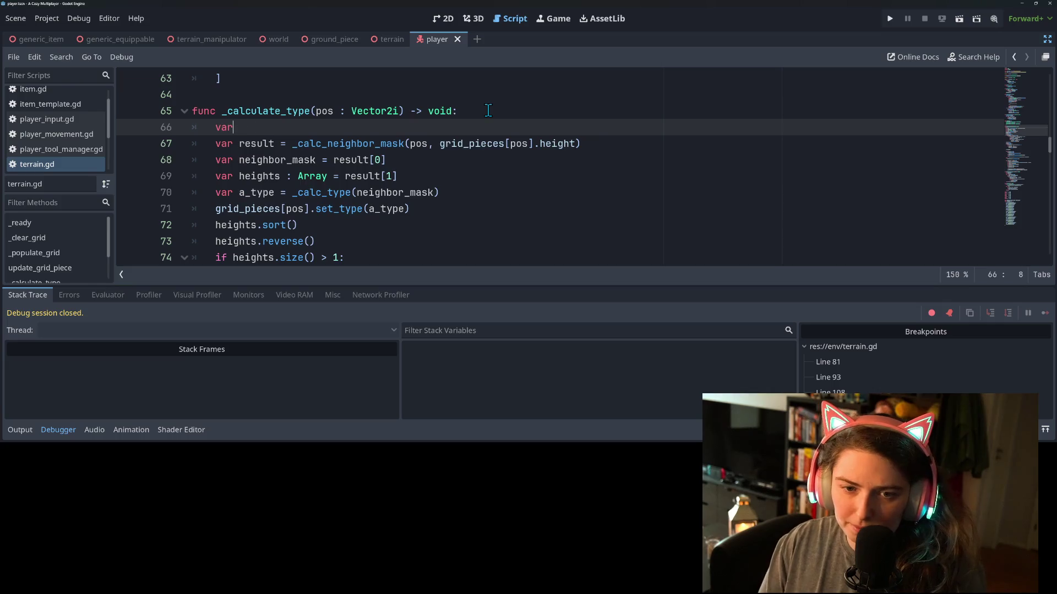
pyautogui.write('piece')
pyautogui.press('BackSpace')
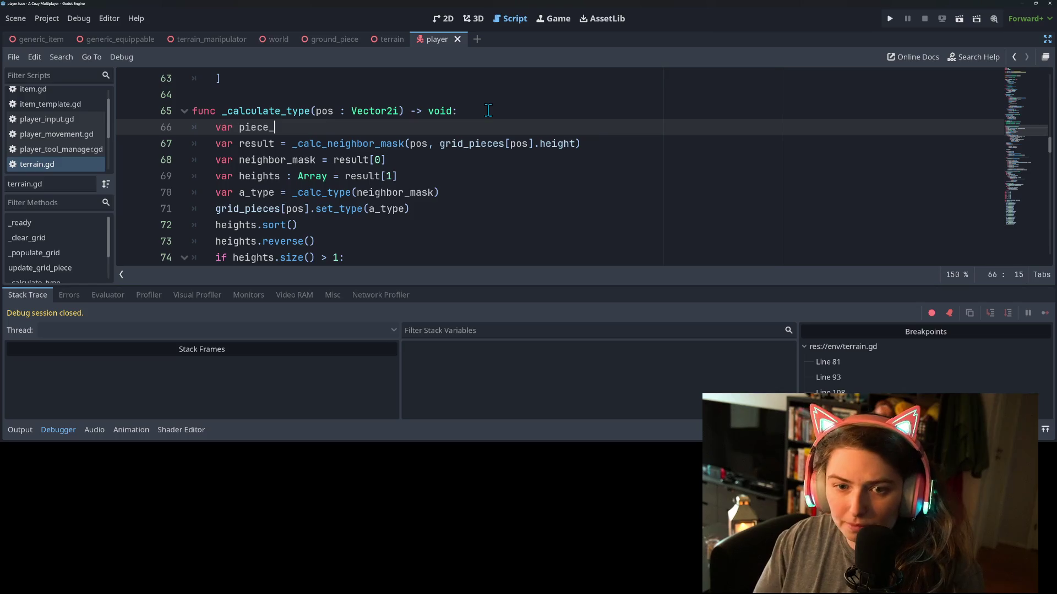
pyautogui.write('height =')
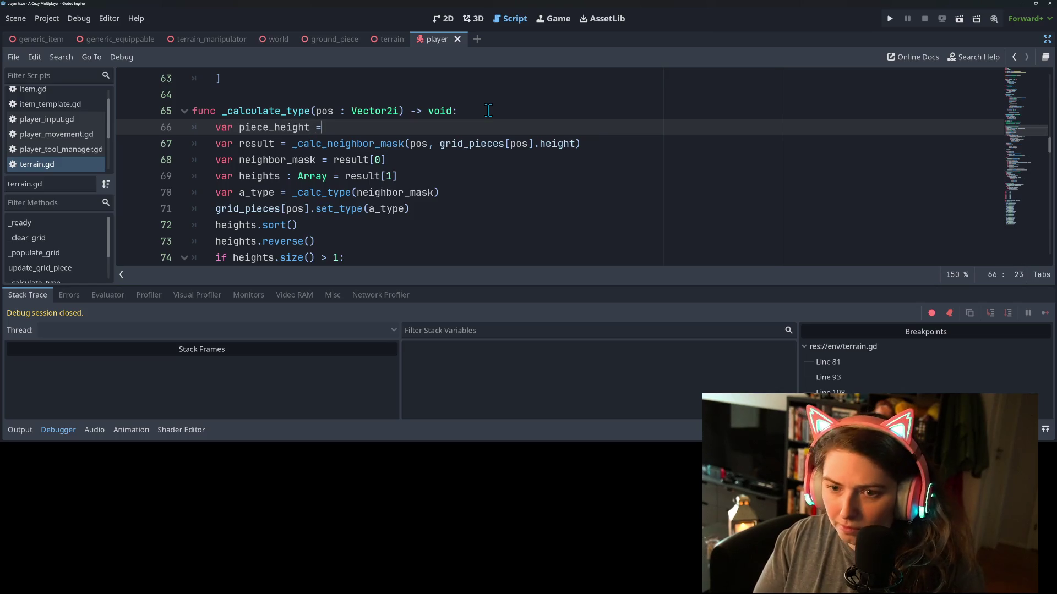
pyautogui.write(' gri')
pyautogui.press('Return')
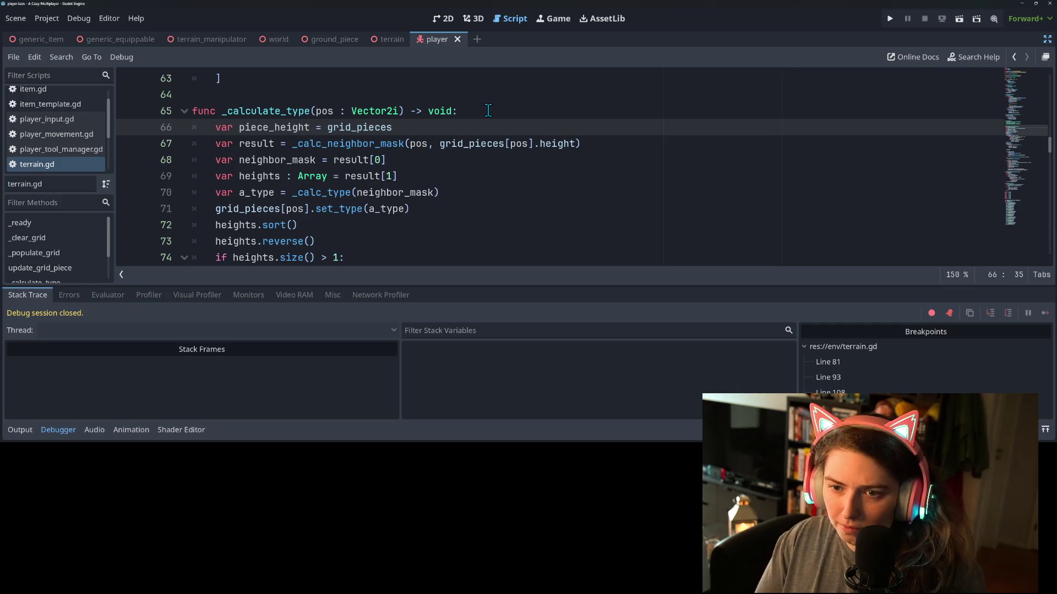
pyautogui.write('[pos].')
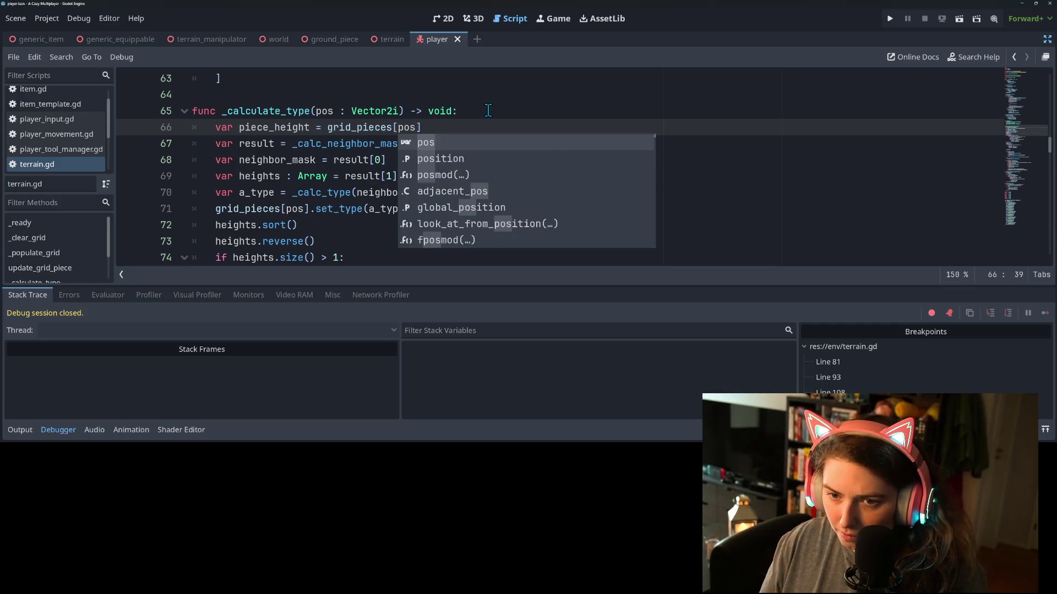
pyautogui.write('height')
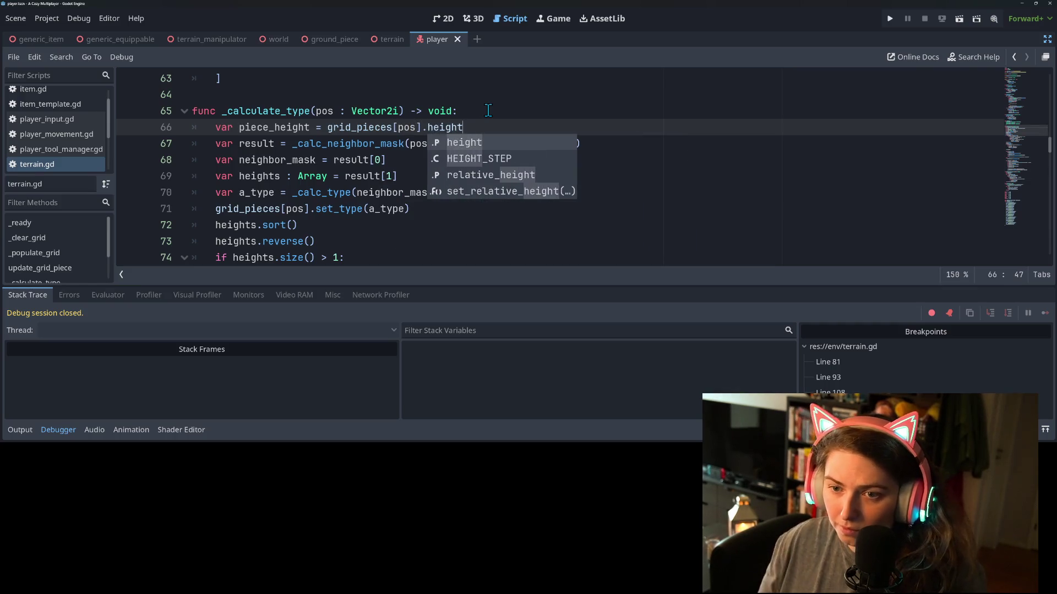
pyautogui.click(370, 127)
# Replace the _calc_neighbor_mask argument on line 67 with piece_height and save terrain.gd
pyautogui.doubleClick(274, 127)
pyautogui.hotkey('ctrl', 'c')
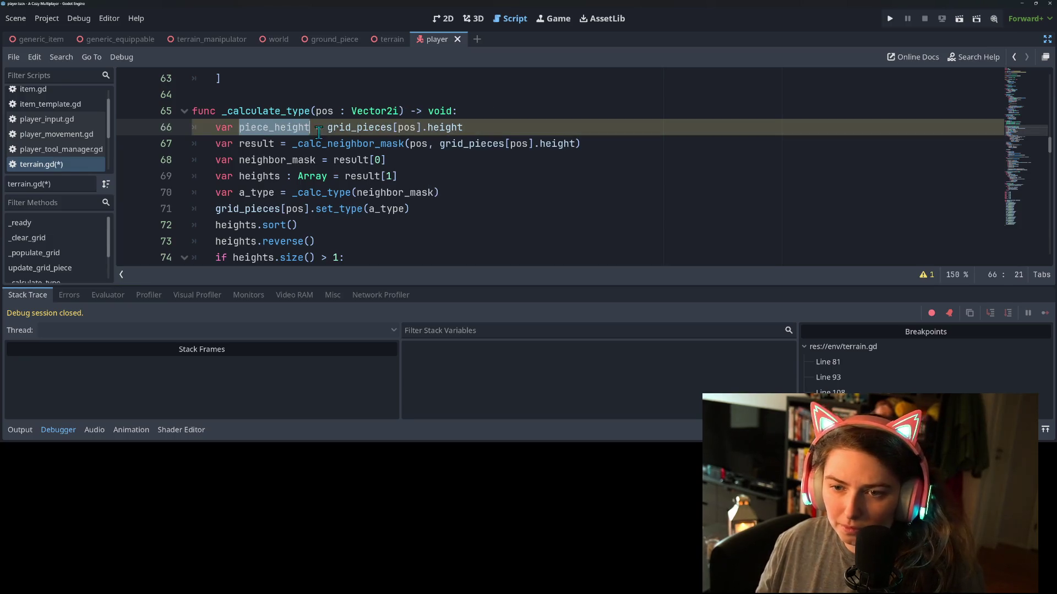
pyautogui.moveTo(576, 144); pyautogui.dragTo(443, 148)
pyautogui.hotkey('ctrl', 'v')
pyautogui.hotkey('ctrl', 's')
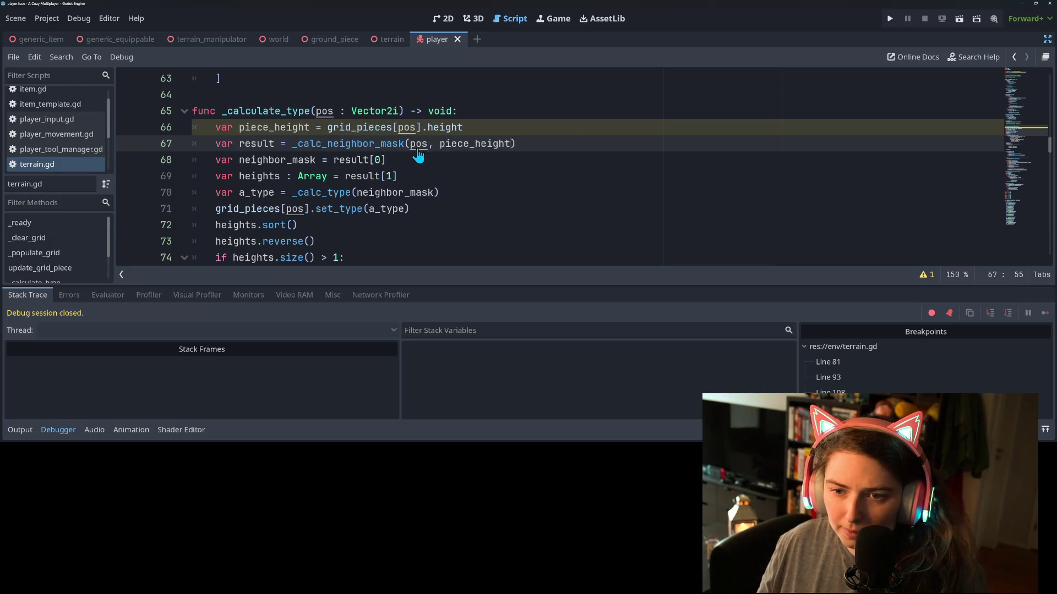
# Check the uses of piece_height and remove the breakpoint on line 81
pyautogui.click(362, 140)
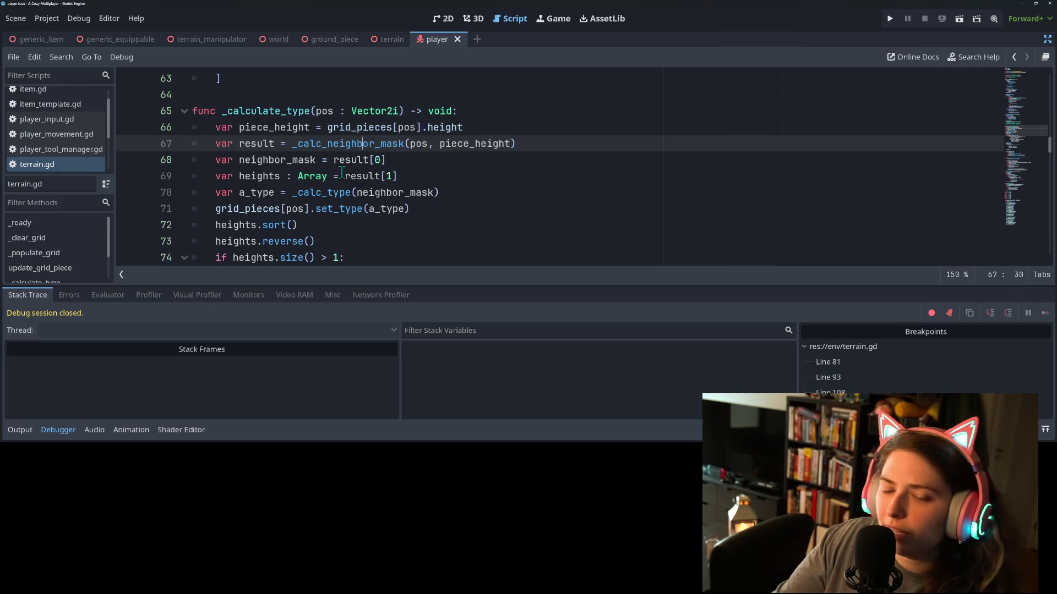
pyautogui.doubleClick(286, 130)
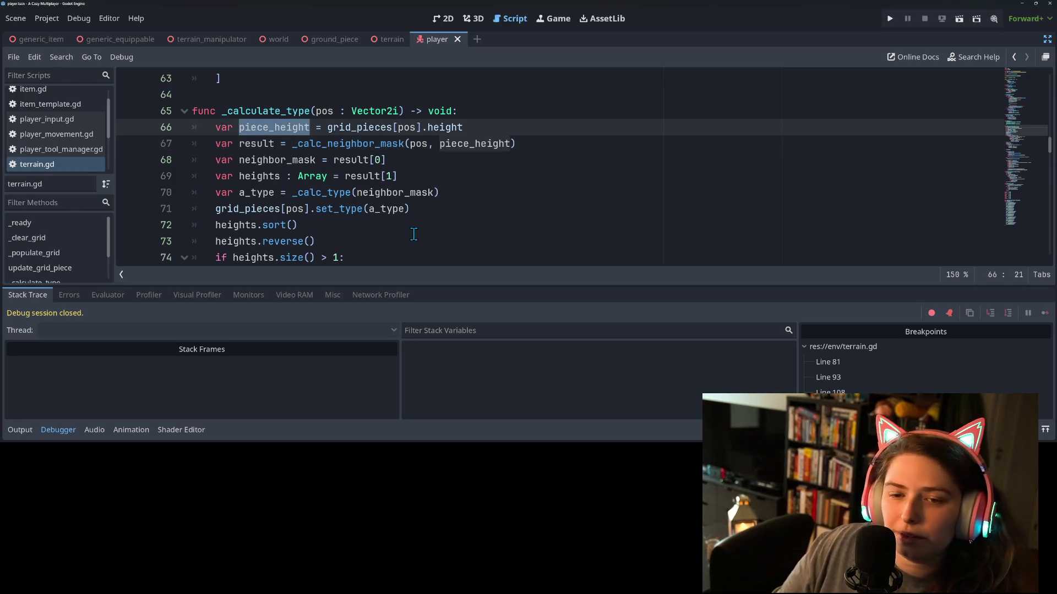
pyautogui.scroll(-3, 414, 235)
pyautogui.click(130, 225)
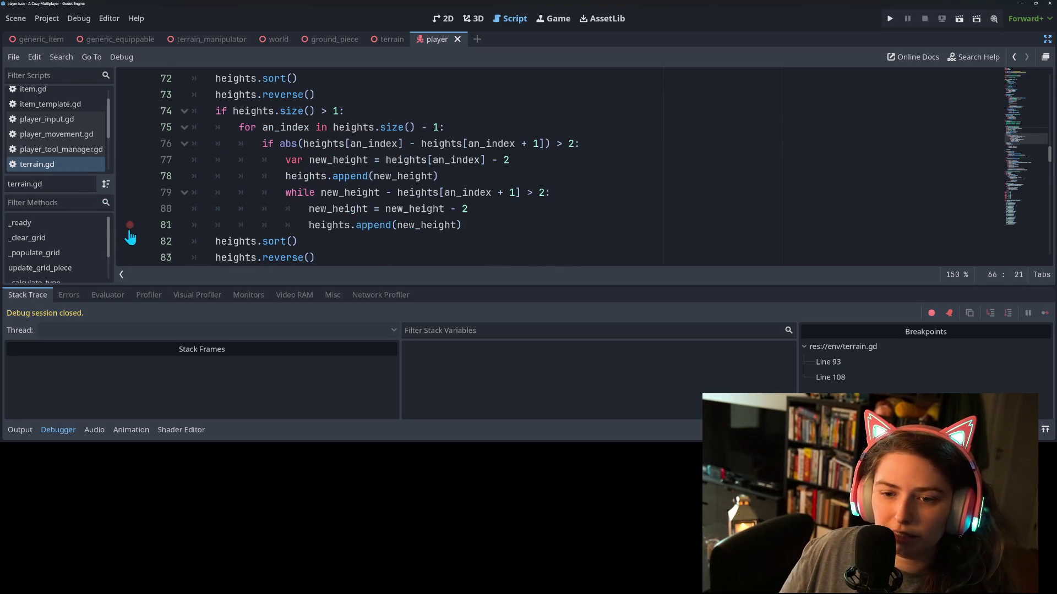
# Remove the line 93 breakpoint and delete the redundant empty-heights check on lines 93–94
pyautogui.scroll(-2, 280, 214)
pyautogui.scroll(-3, 280, 214)
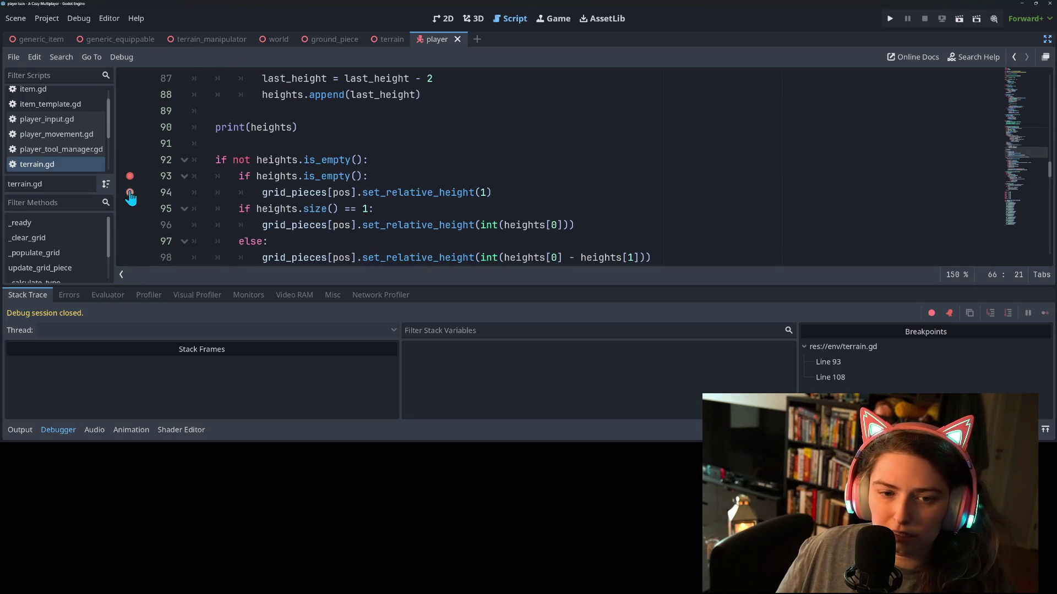
pyautogui.click(129, 182)
pyautogui.click(393, 192)
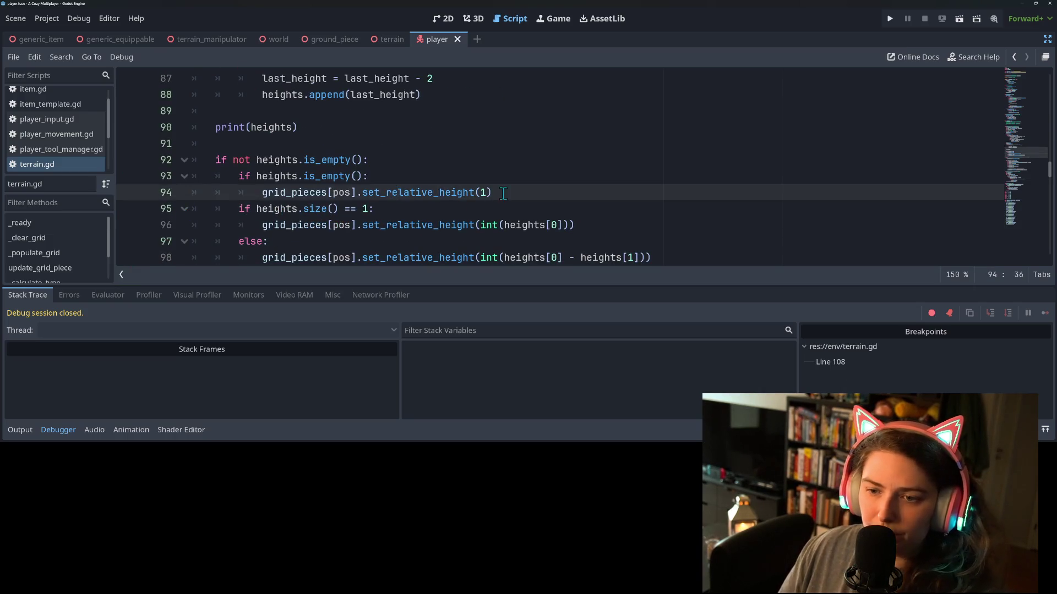
pyautogui.moveTo(498, 192); pyautogui.dragTo(174, 175)
pyautogui.press('BackSpace')
pyautogui.press('BackSpace')
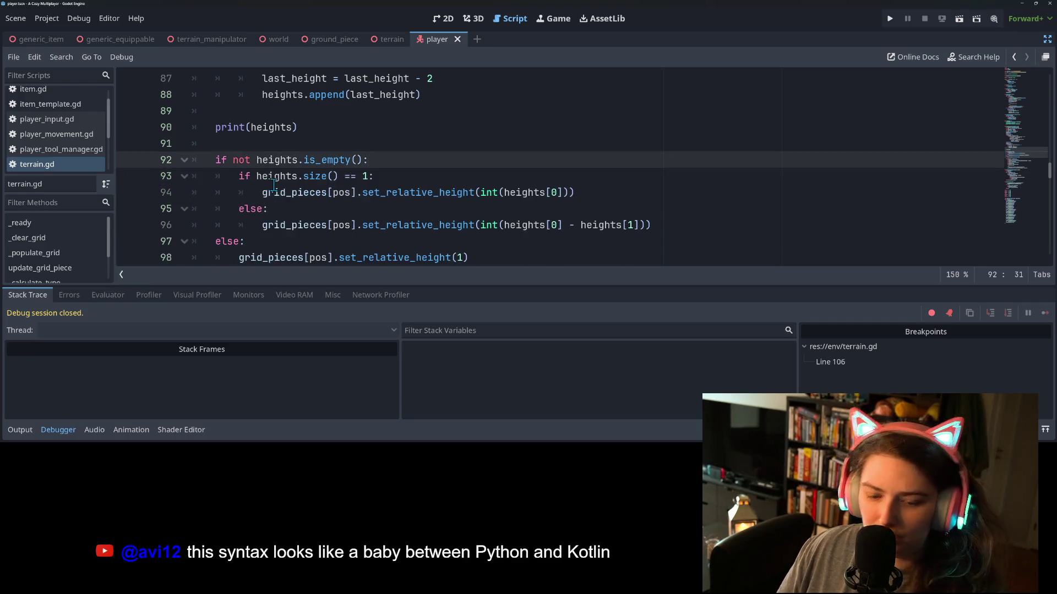
# Remove the line 106 breakpoint and run the project
pyautogui.scroll(-5, 300, 195)
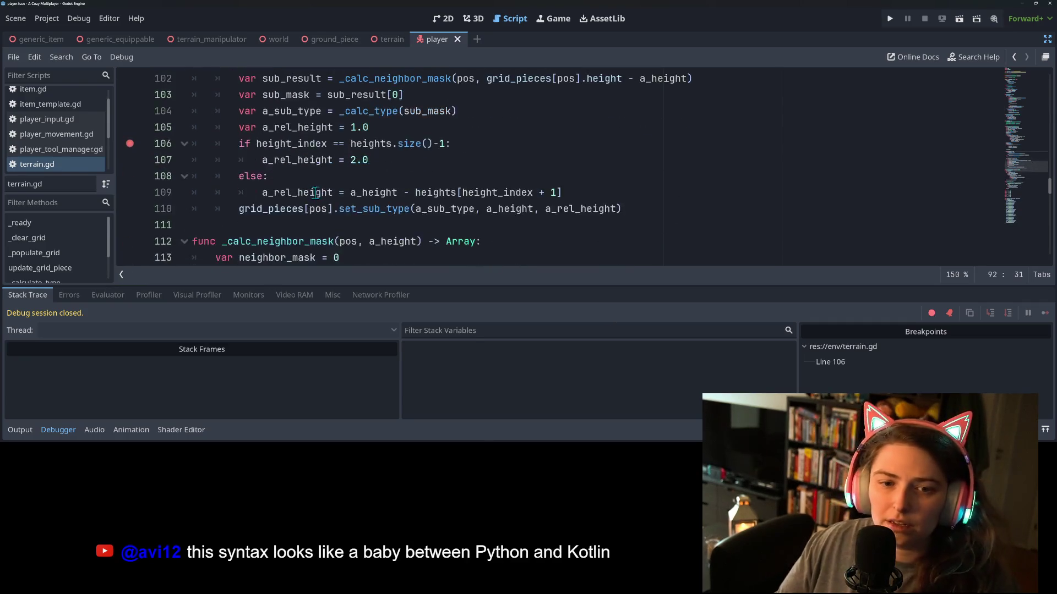
pyautogui.click(130, 143)
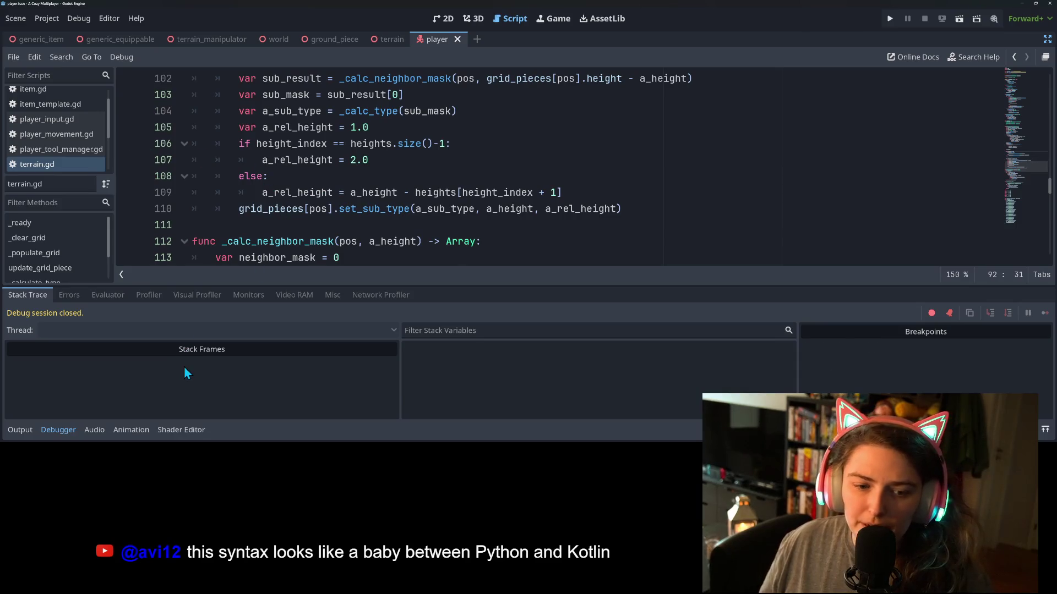
pyautogui.click(889, 23)
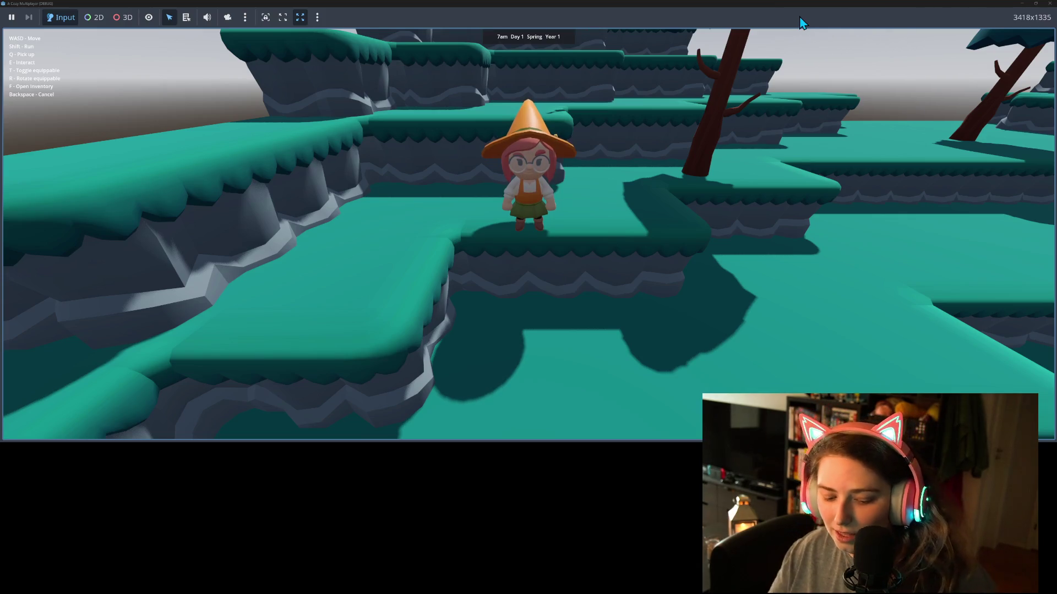
# Run the witch off the ledge and across the terraces, jumping along the way
pyautogui.press('s')
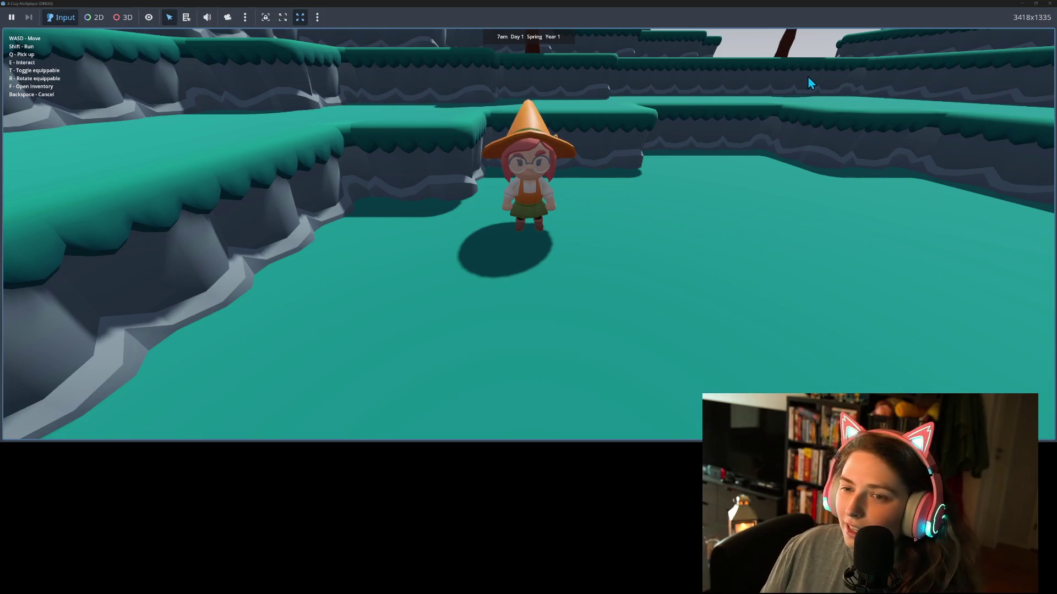
pyautogui.press('w')
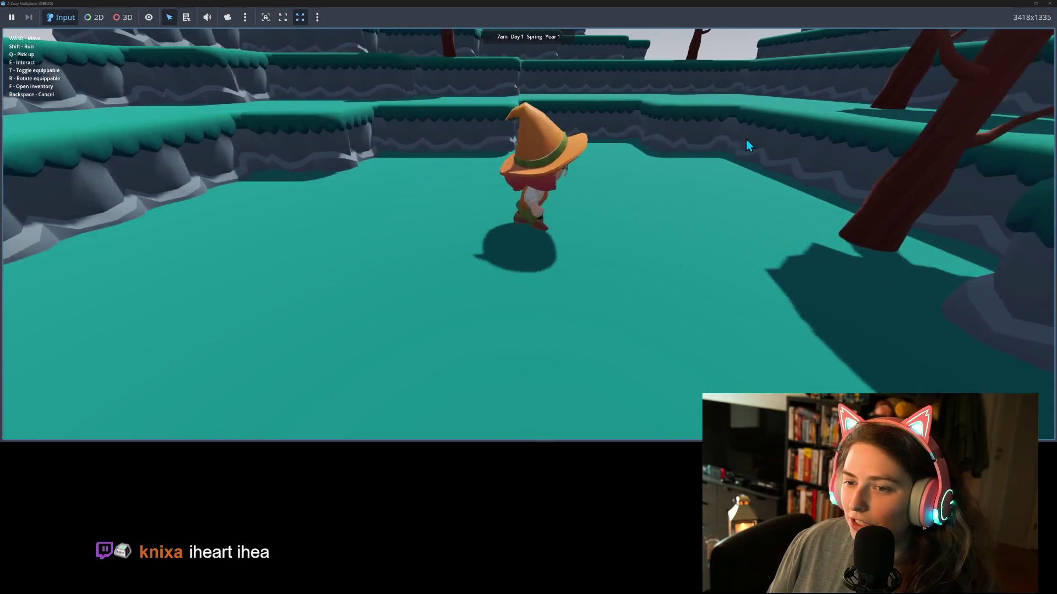
pyautogui.press('d')
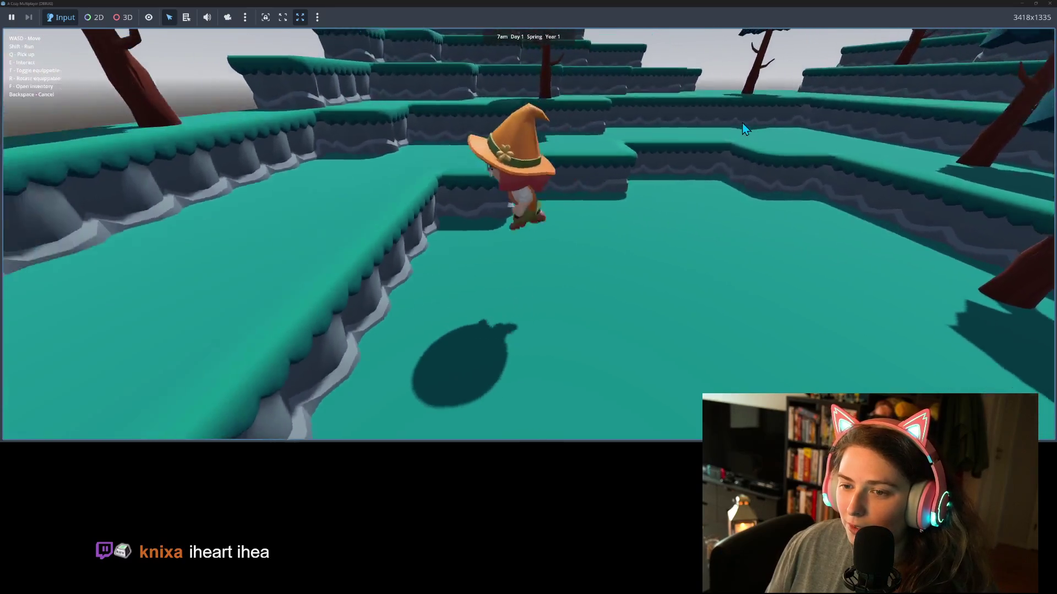
pyautogui.press('space')
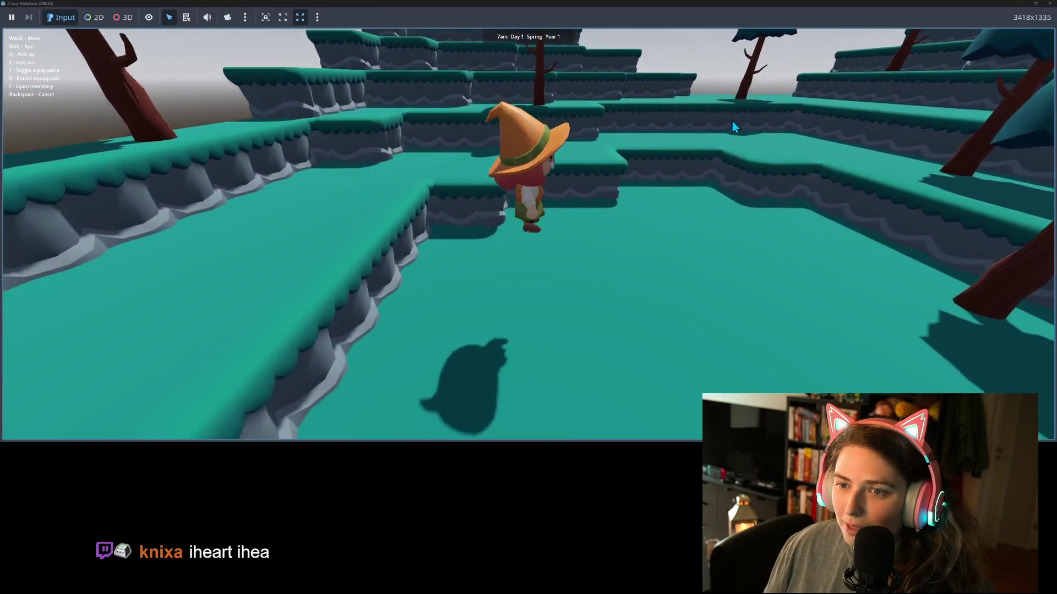
pyautogui.press('w')
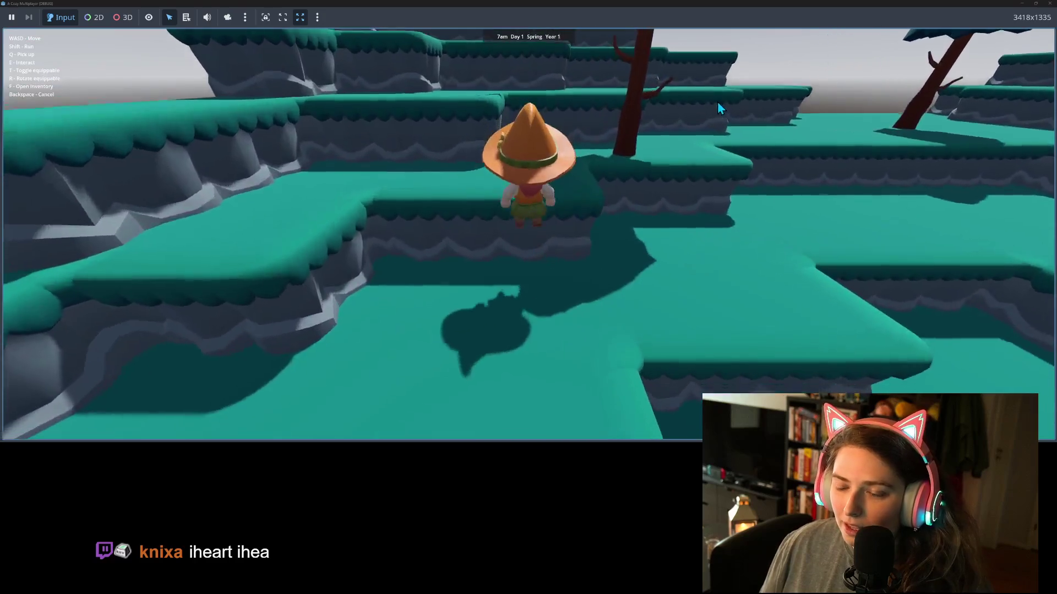
pyautogui.press('w')
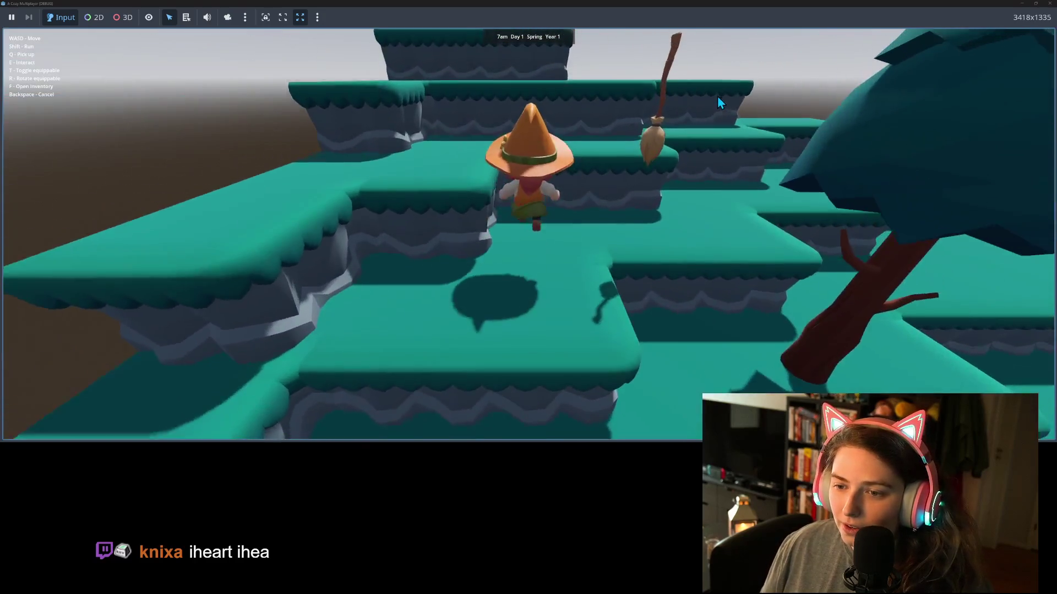
# Fly the broom down to a lower terrace, mount it, then minimize the game
pyautogui.press('w')
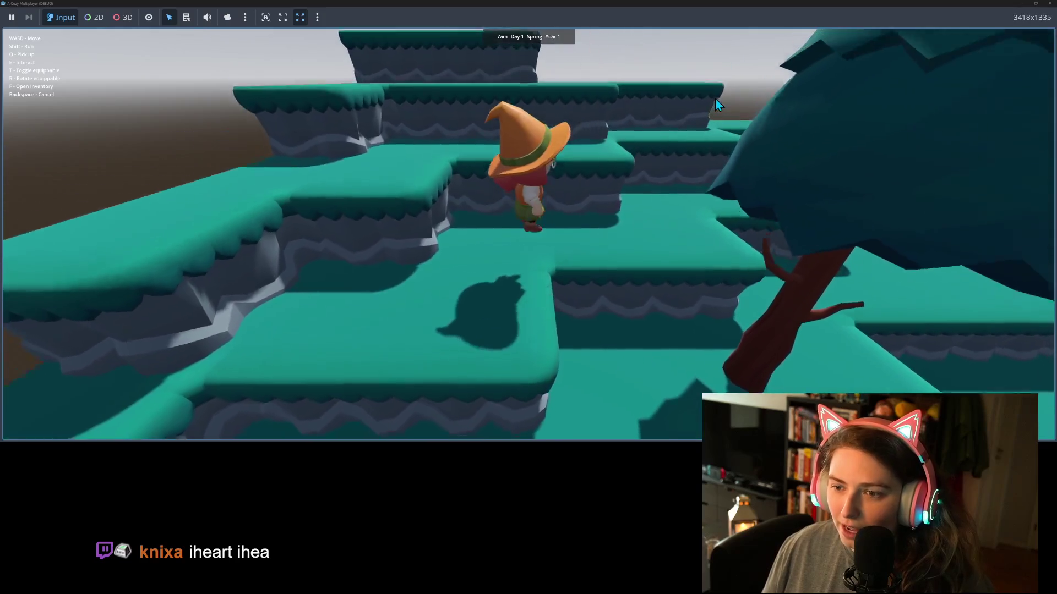
pyautogui.press('w')
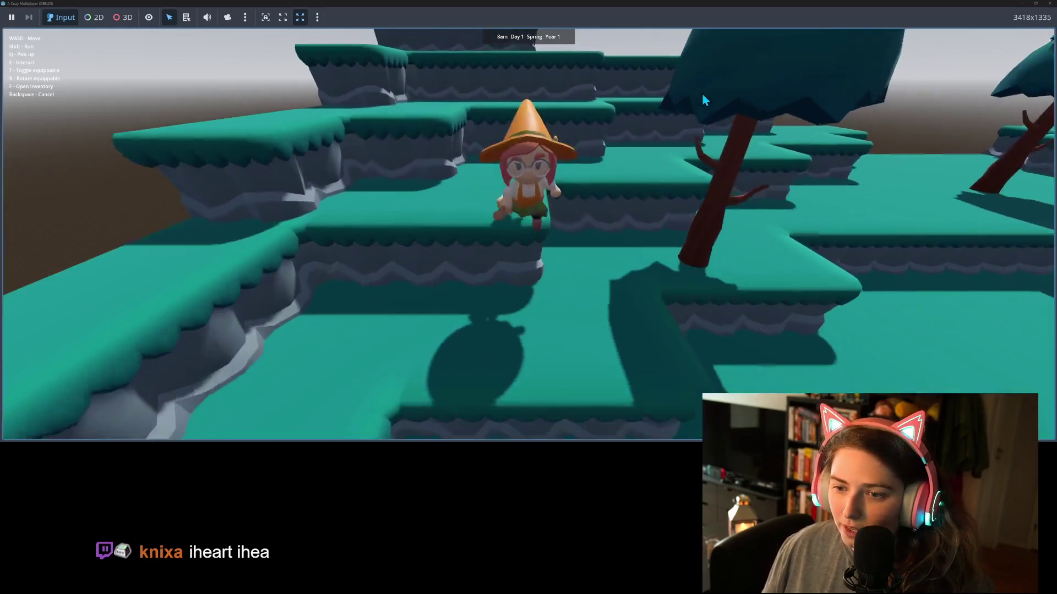
pyautogui.press('w')
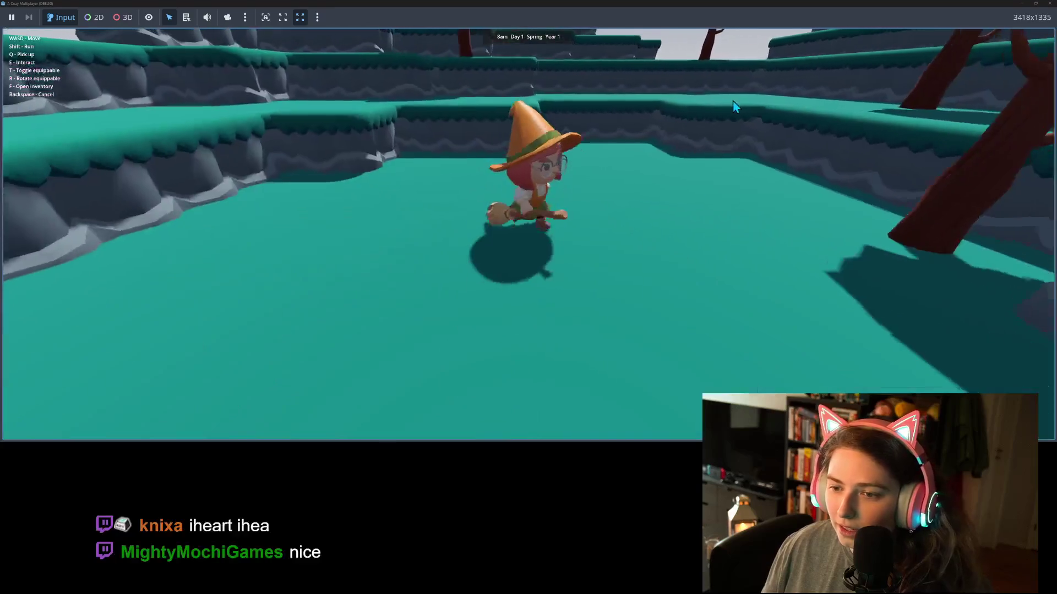
pyautogui.press('w')
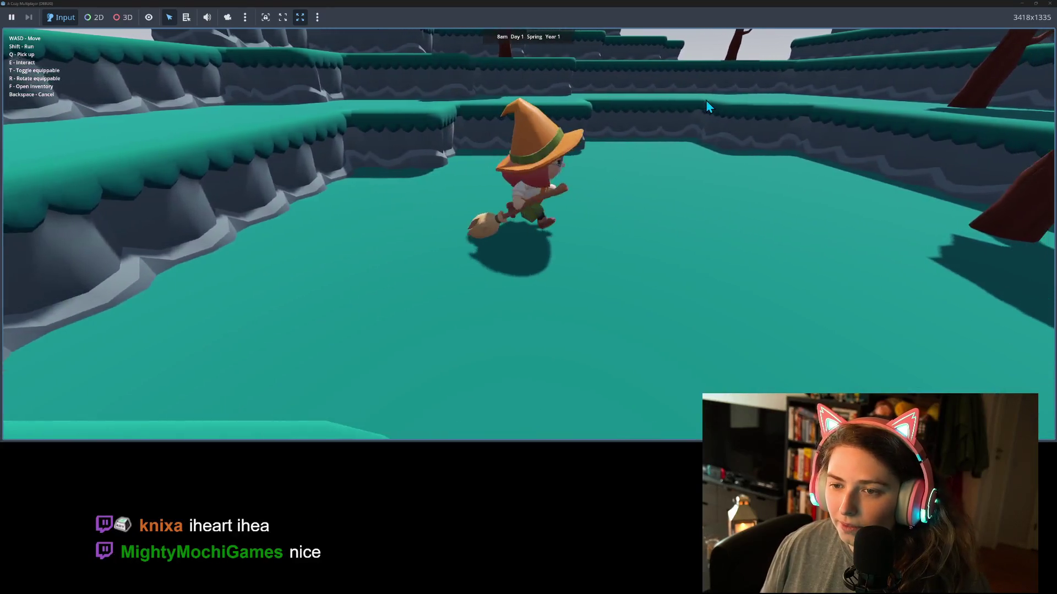
pyautogui.press('t')
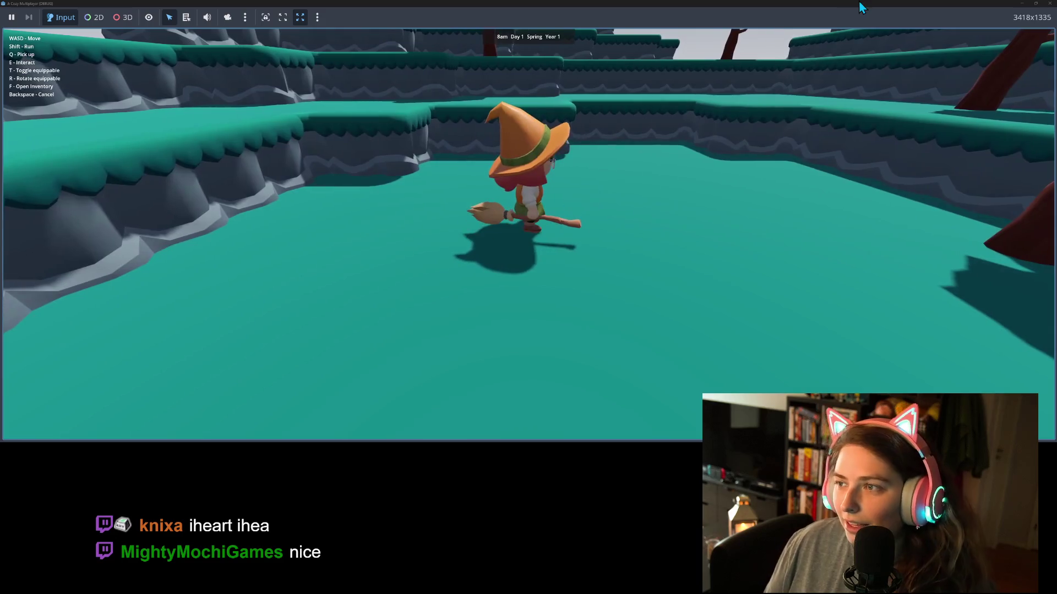
pyautogui.click(1022, 4)
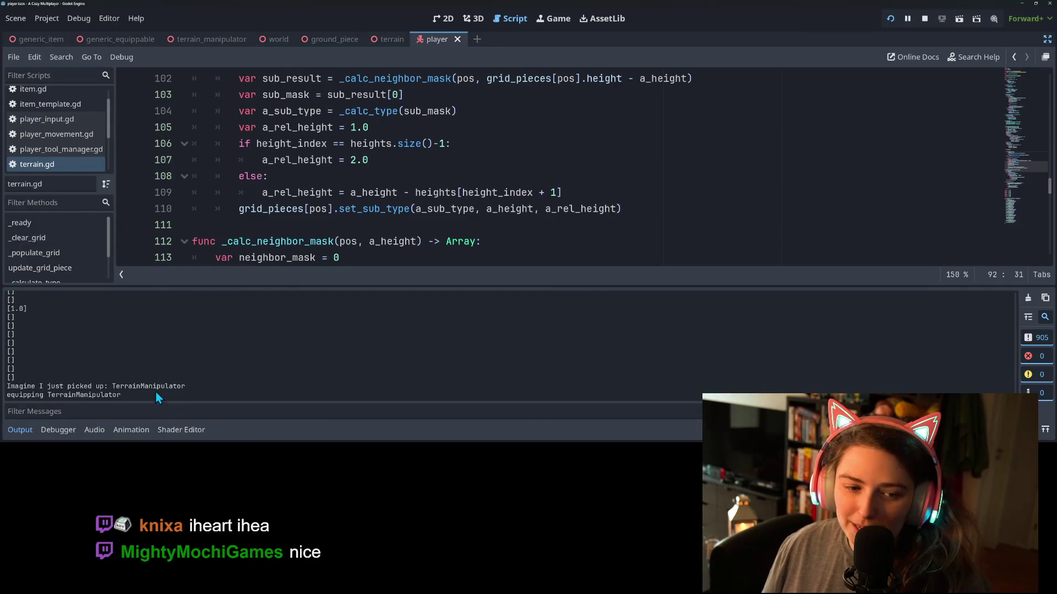
# Add a breakpoint on terrain.gd line 106, the last-height check inside the heights loop
pyautogui.scroll(1, 228, 181)
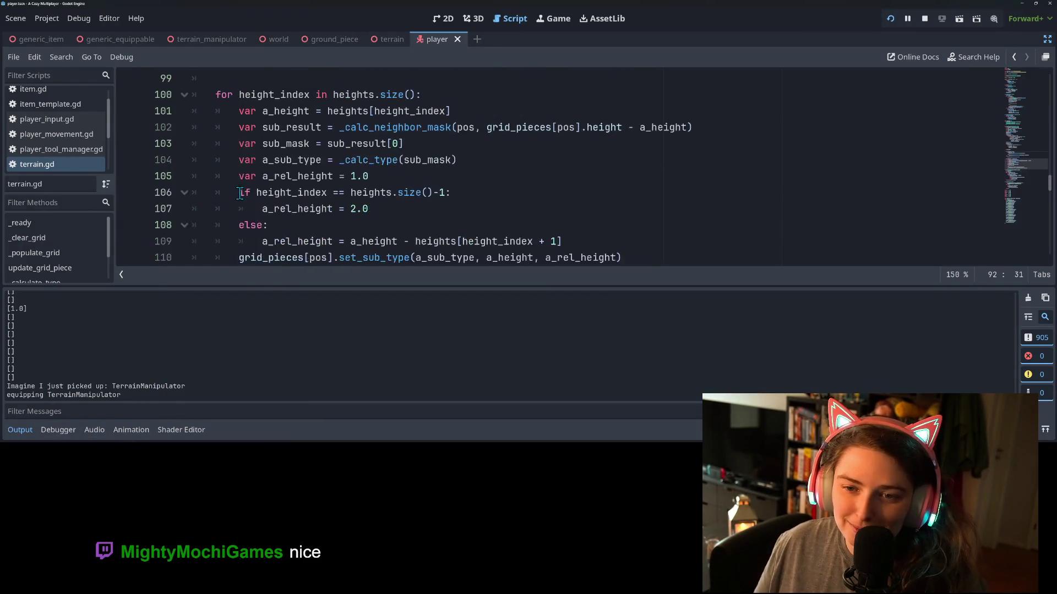
pyautogui.scroll(-1, 242, 195)
pyautogui.scroll(3, 244, 197)
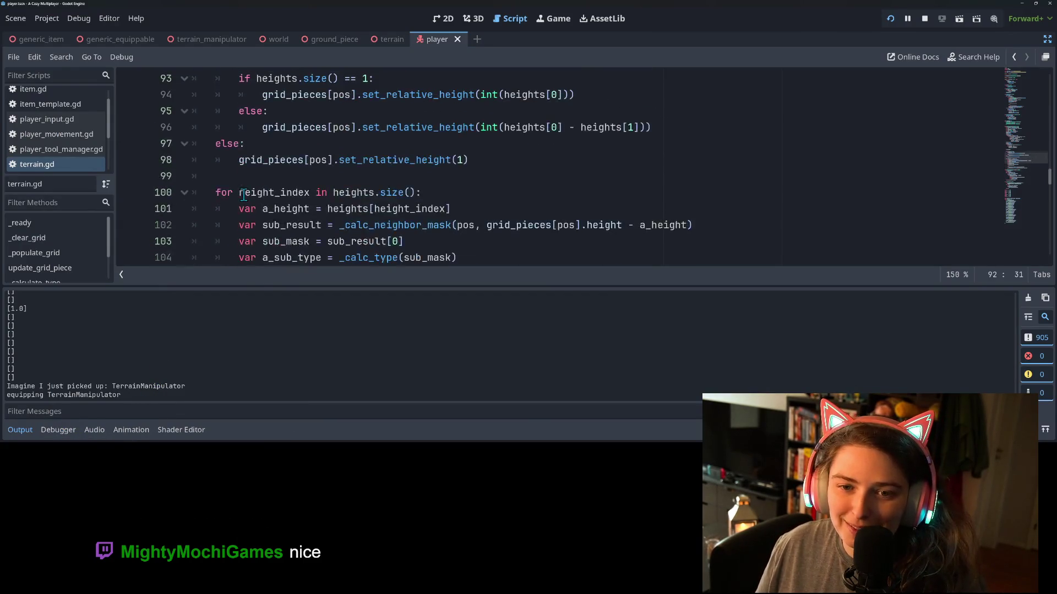
pyautogui.scroll(-1, 246, 199)
pyautogui.scroll(-1, 246, 198)
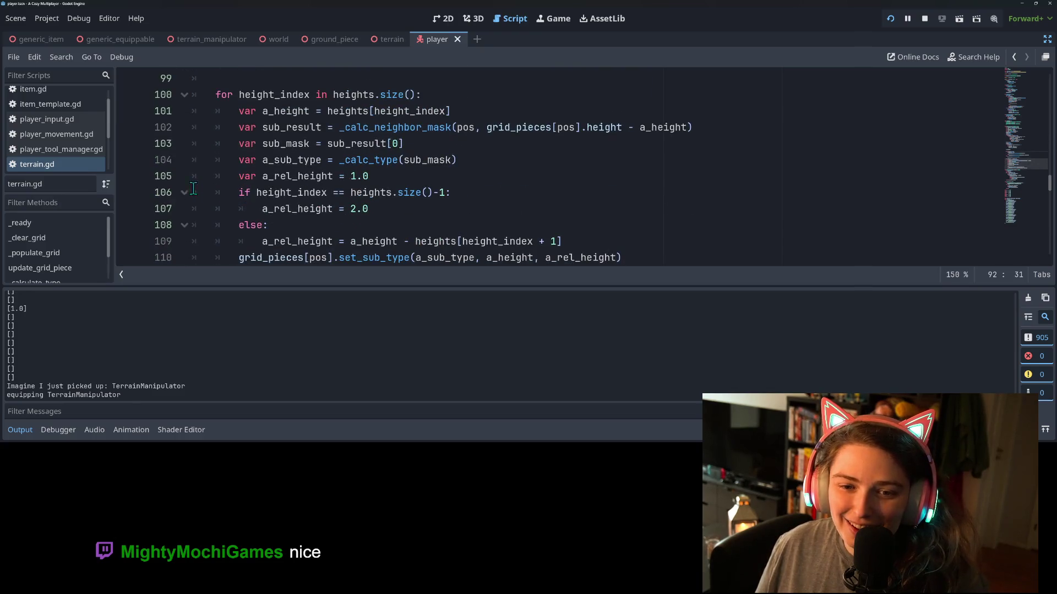
pyautogui.click(125, 200)
pyautogui.scroll(1, 255, 196)
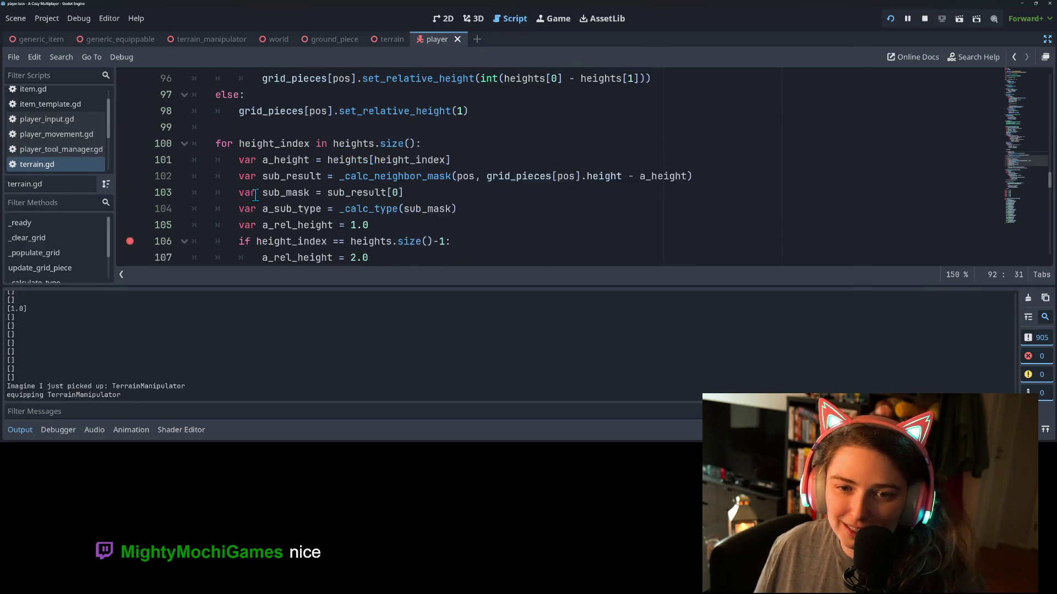
pyautogui.scroll(1, 255, 195)
pyautogui.scroll(-1, 255, 196)
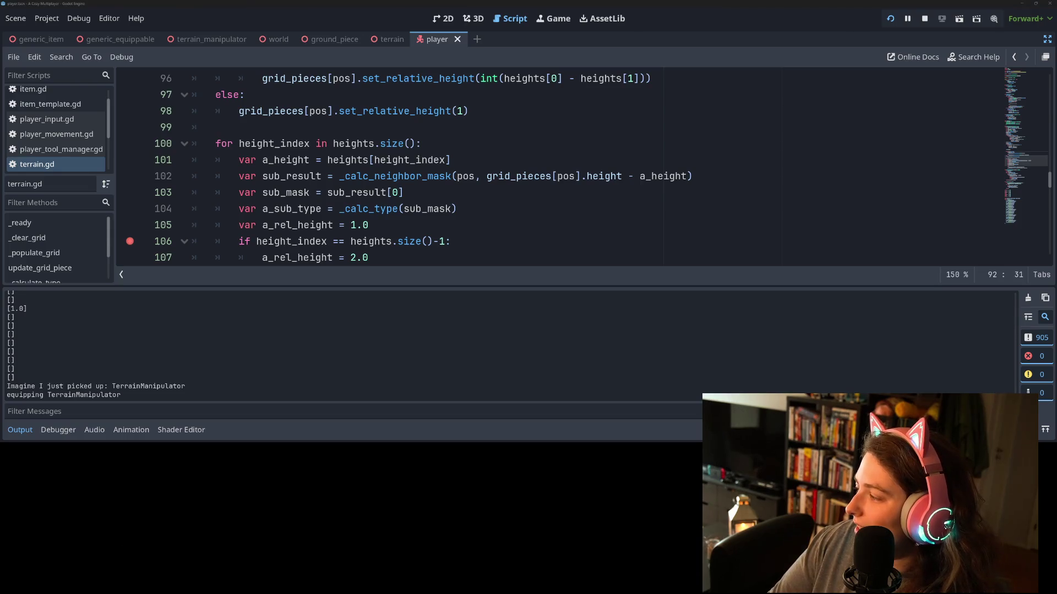
# Hit the line 106 breakpoint from the game, expand heights to see [1.0], and continue
pyautogui.hotkey('alt', 'Tab')
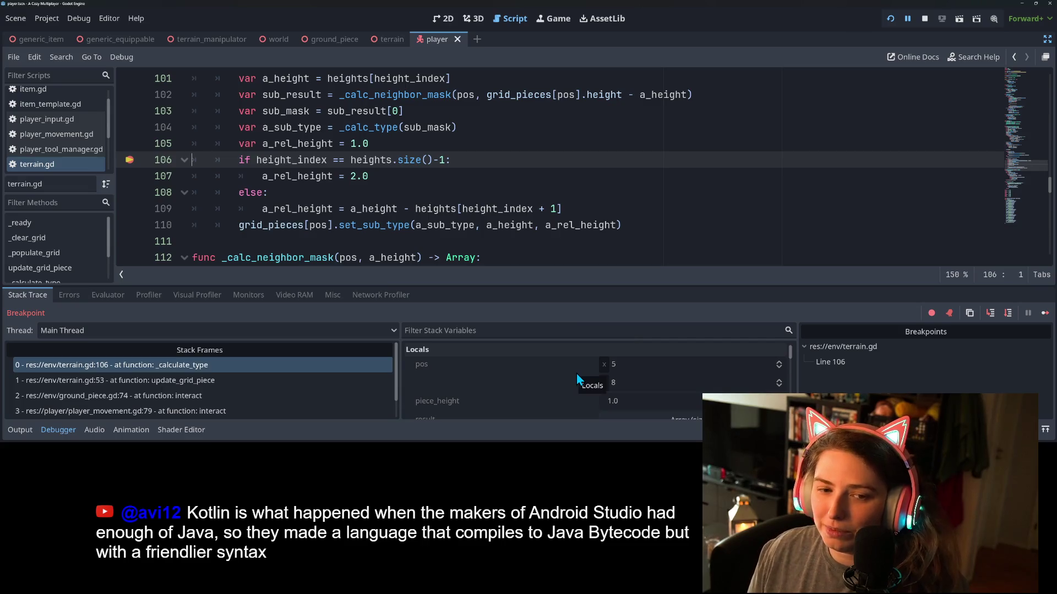
pyautogui.scroll(-2, 583, 368)
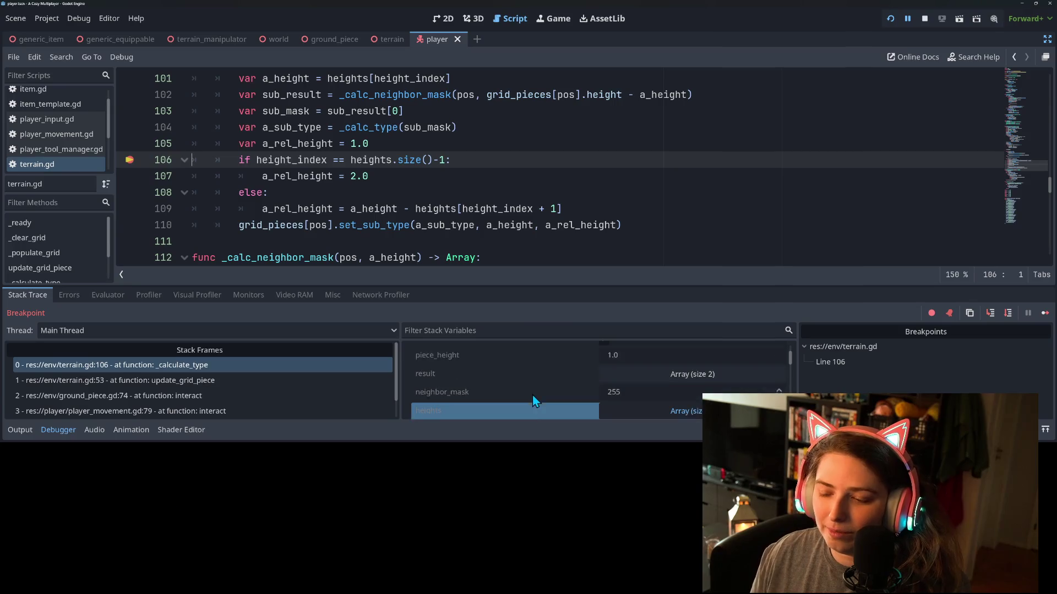
pyautogui.click(532, 395)
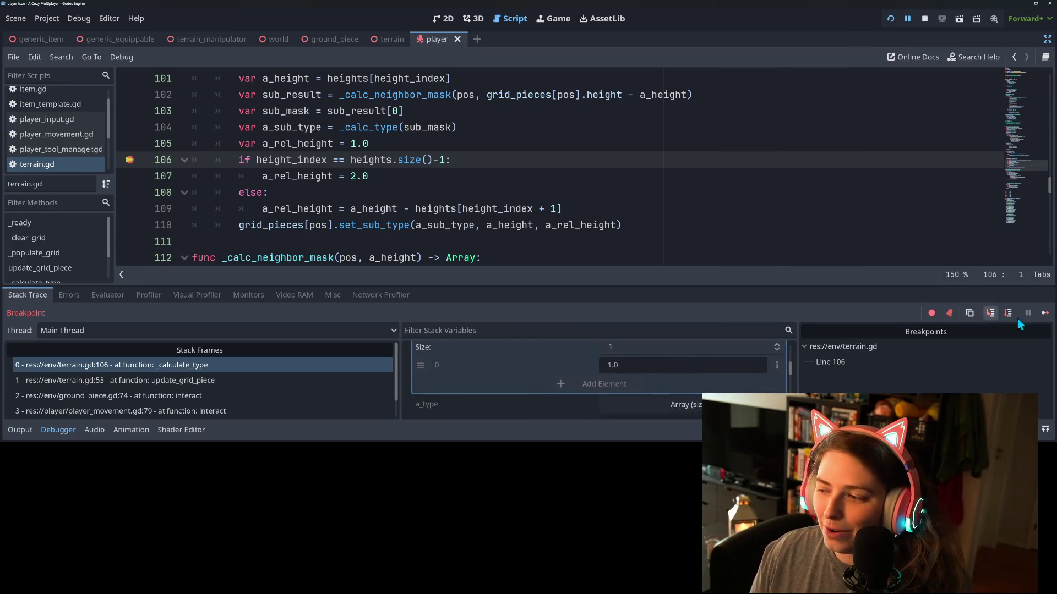
pyautogui.click(1045, 312)
# Walk the witch to the rock pillar and interact with the terrain to hit the breakpoint
pyautogui.press('a')
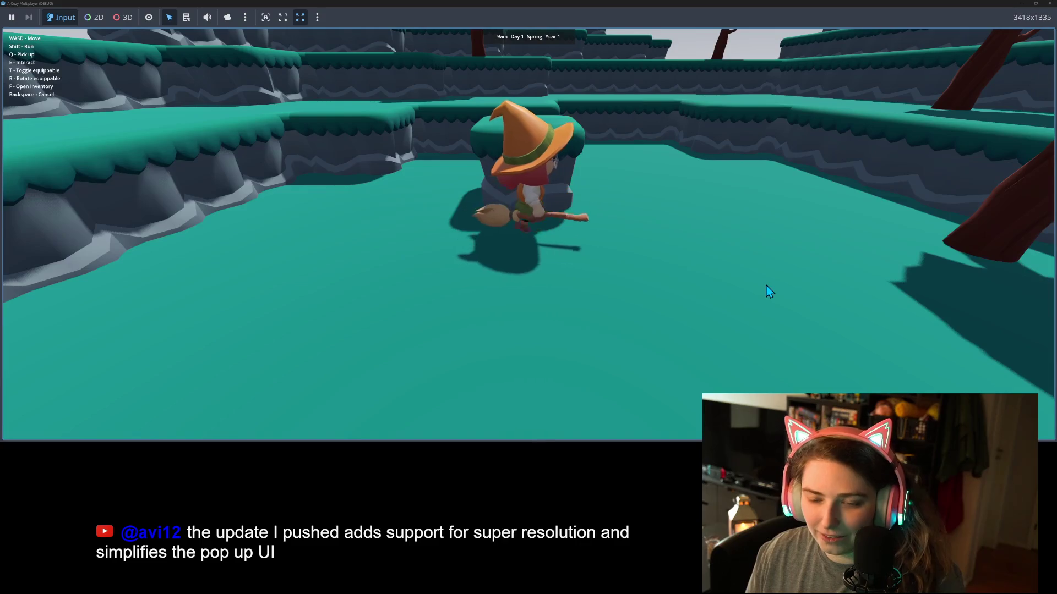
pyautogui.press('d')
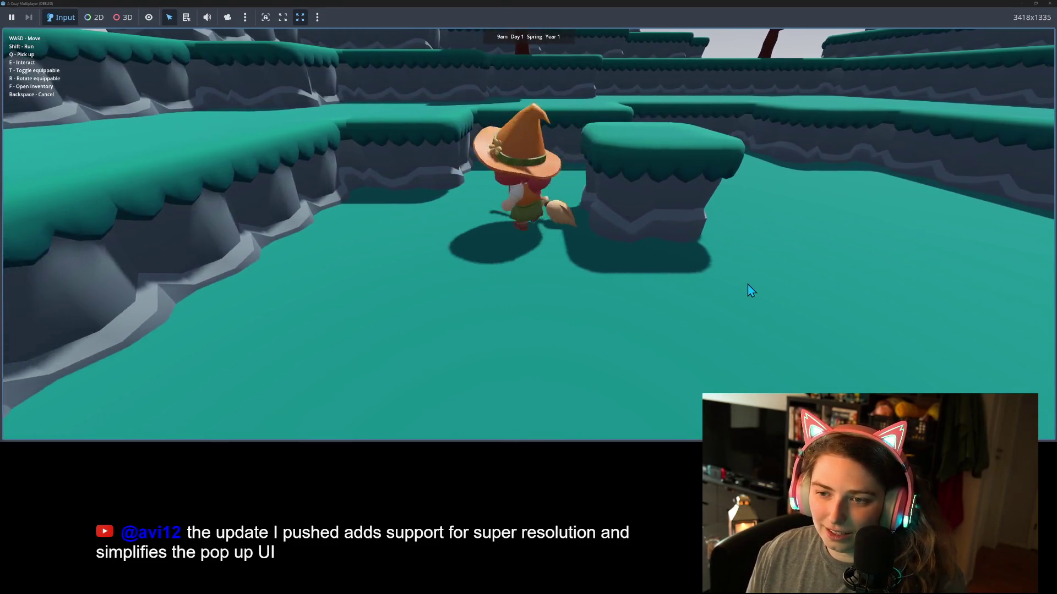
pyautogui.press('w')
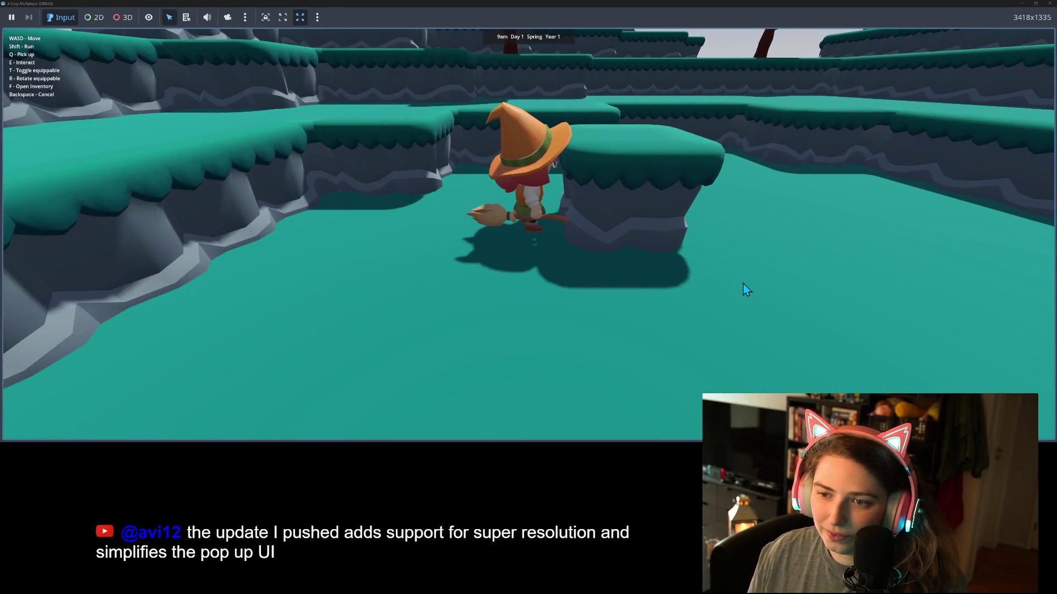
pyautogui.press('e')
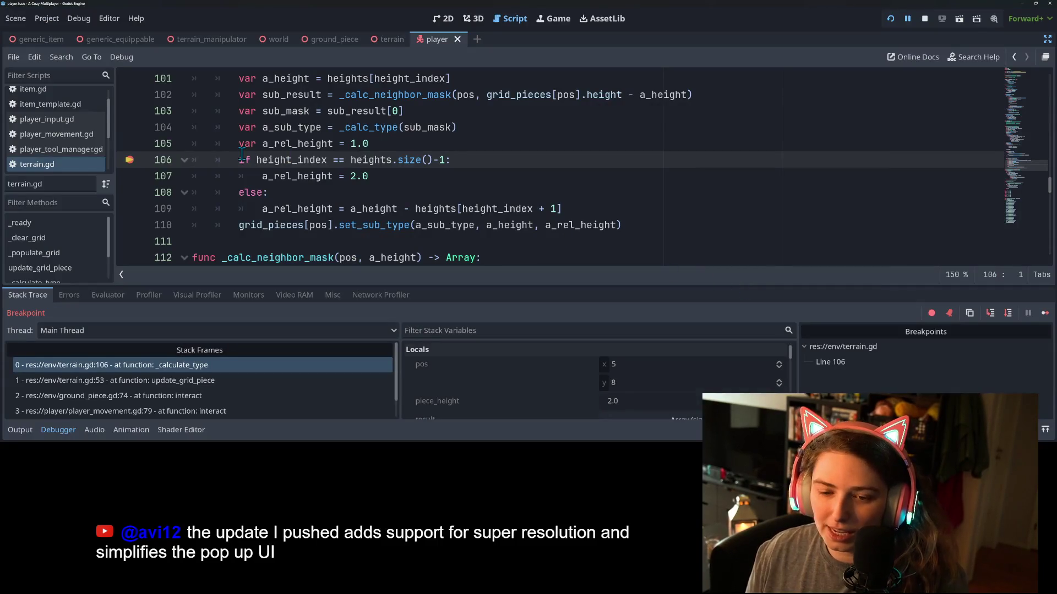
# Inspect piece_height (2.0) in Stack Variables and expand heights to show its single 2.0 element
pyautogui.scroll(-2, 600, 382)
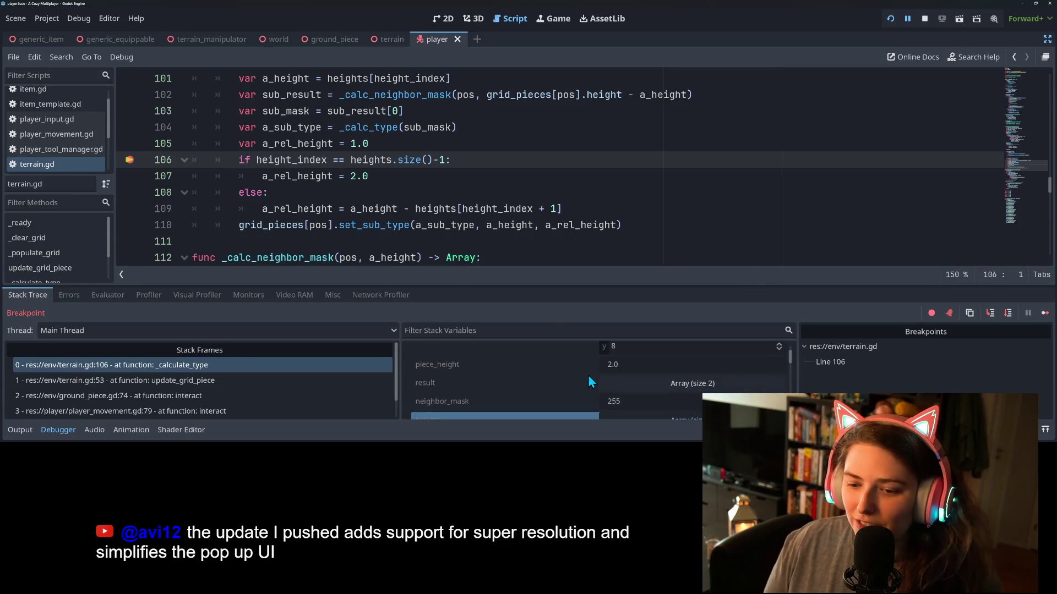
pyautogui.click(623, 370)
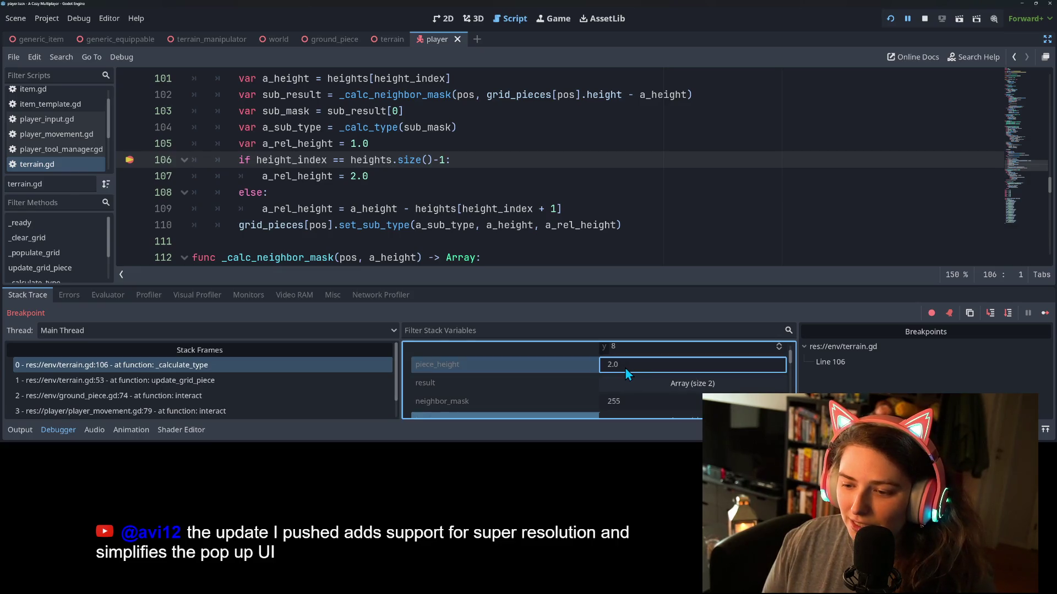
pyautogui.scroll(-2, 560, 365)
pyautogui.click(556, 371)
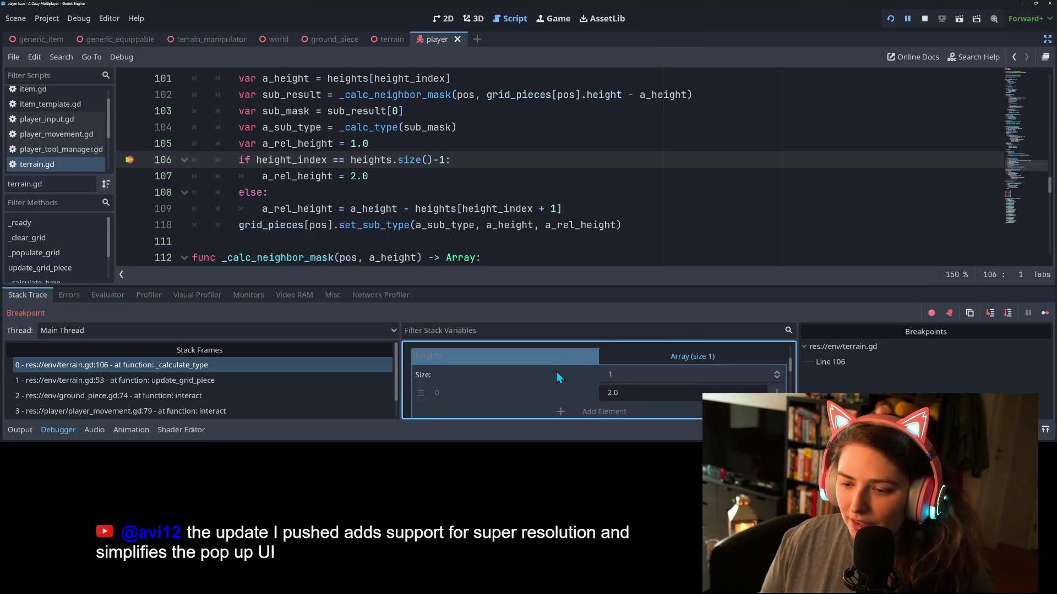
pyautogui.scroll(-3, 560, 373)
pyautogui.scroll(-3, 563, 387)
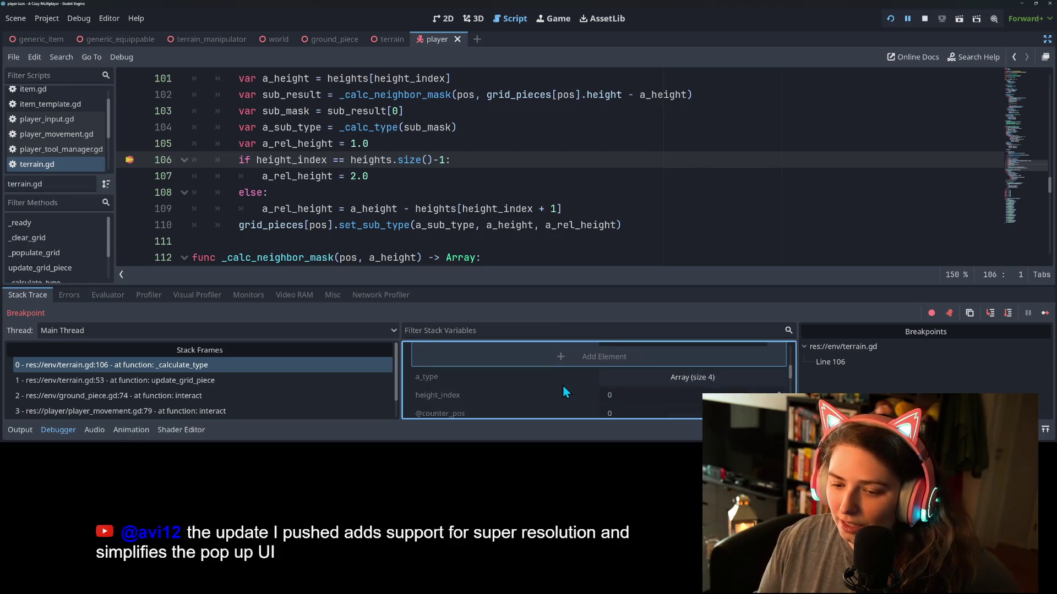
pyautogui.scroll(3, 563, 388)
pyautogui.scroll(2, 563, 388)
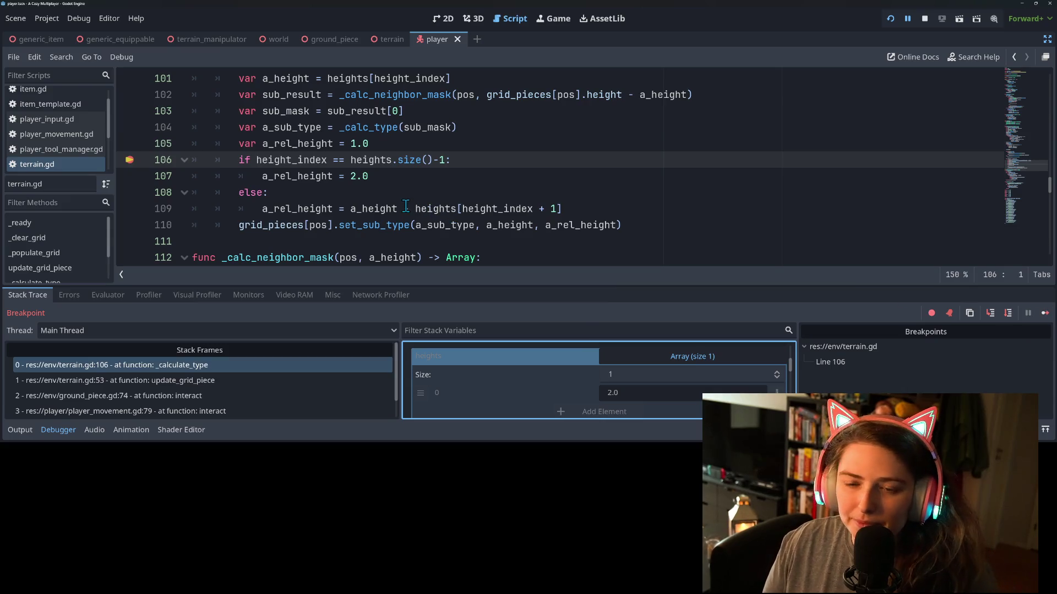
pyautogui.scroll(-3, 406, 205)
pyautogui.scroll(-3, 406, 206)
pyautogui.scroll(7, 410, 201)
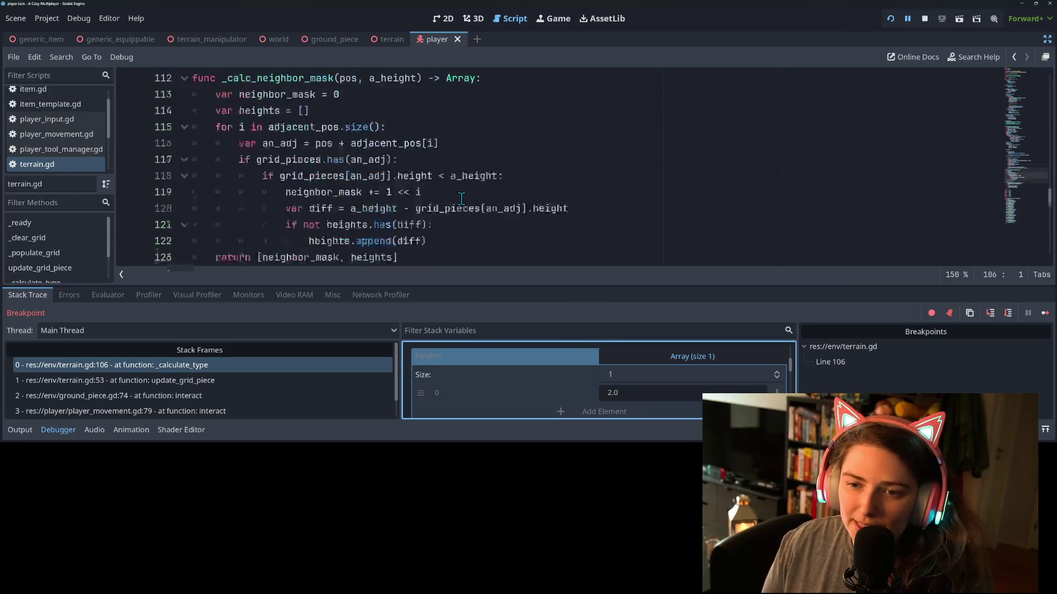
# Stop debugging with F8, remove the line 106 breakpoint, and collapse the Debugger panel
pyautogui.press('F8')
pyautogui.click(131, 209)
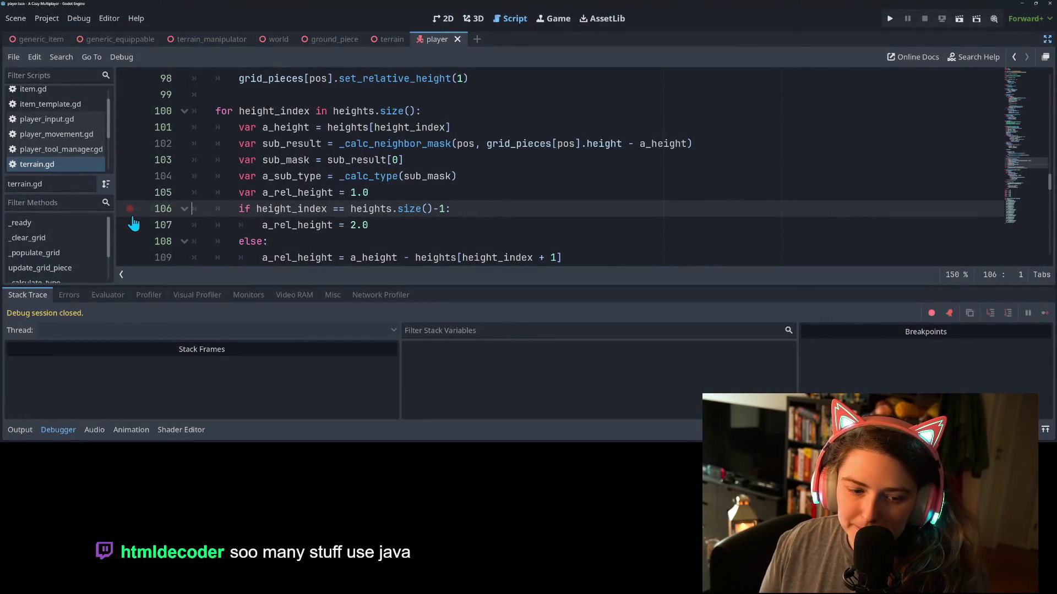
pyautogui.click(58, 430)
# Highlight the a_height and piece_height uses, then place the cursor in line 110's set_sub_type call
pyautogui.scroll(2, 325, 214)
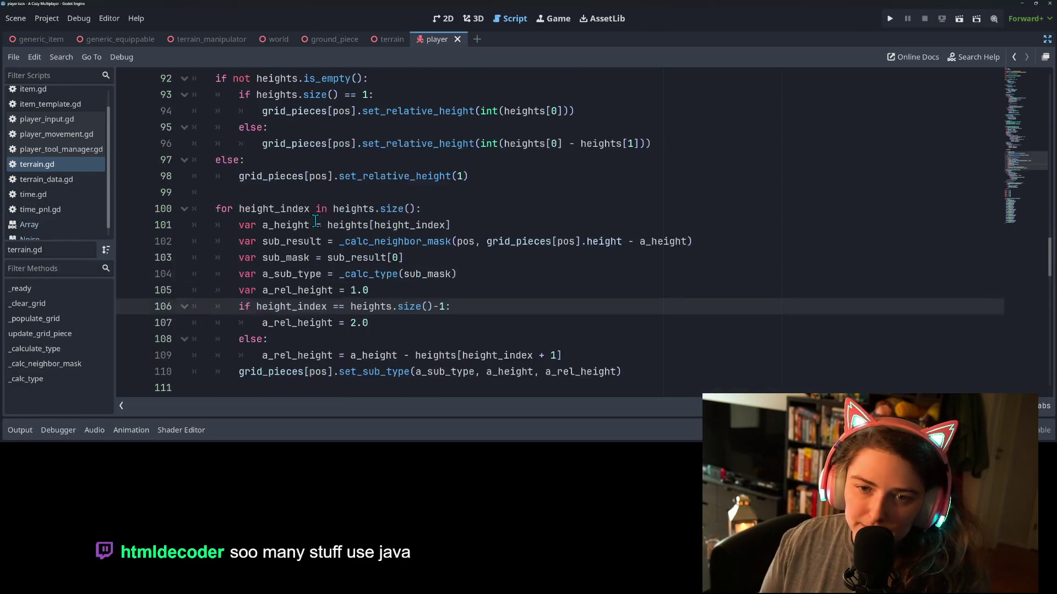
pyautogui.doubleClick(316, 223)
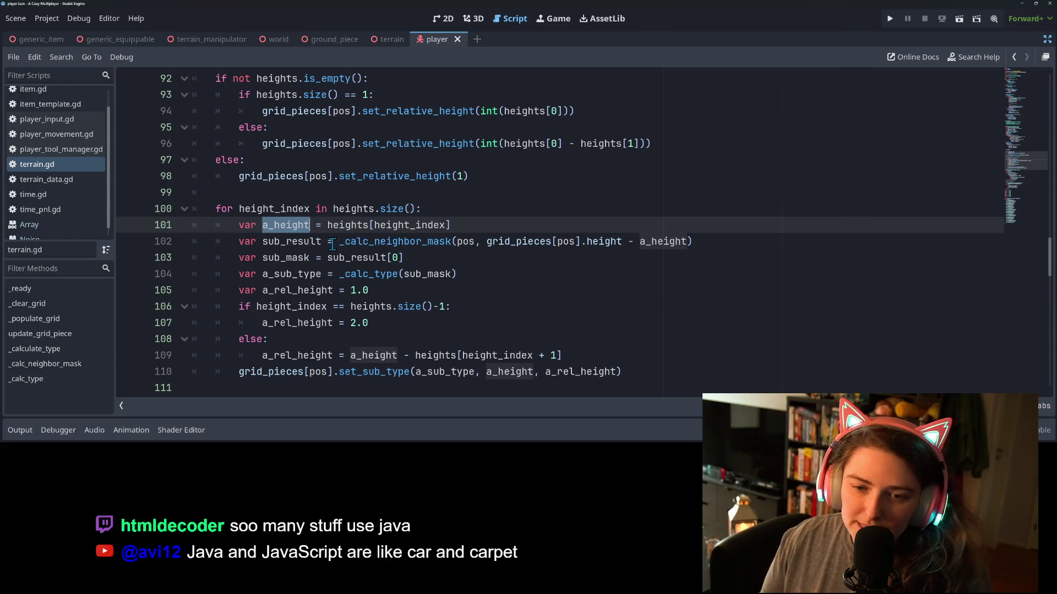
pyautogui.scroll(1, 333, 245)
pyautogui.scroll(7, 333, 244)
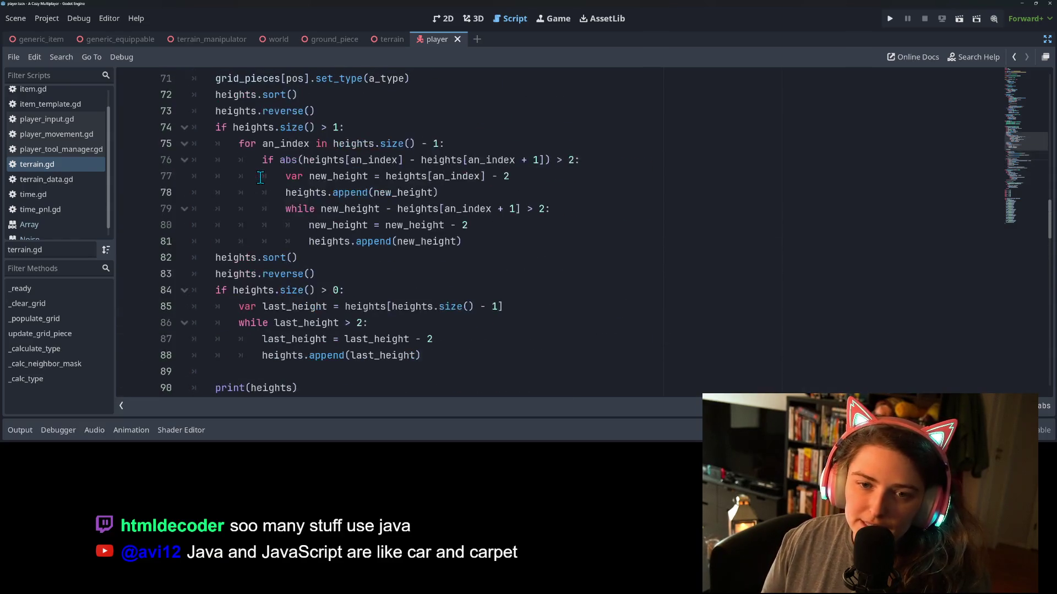
pyautogui.scroll(2, 260, 179)
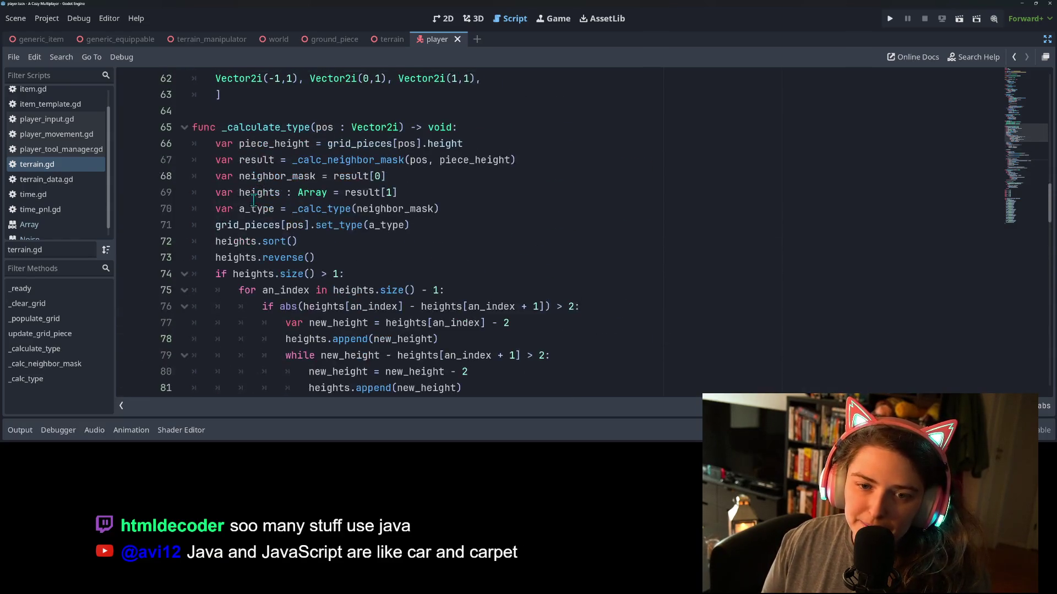
pyautogui.doubleClick(263, 143)
pyautogui.scroll(-6, 444, 254)
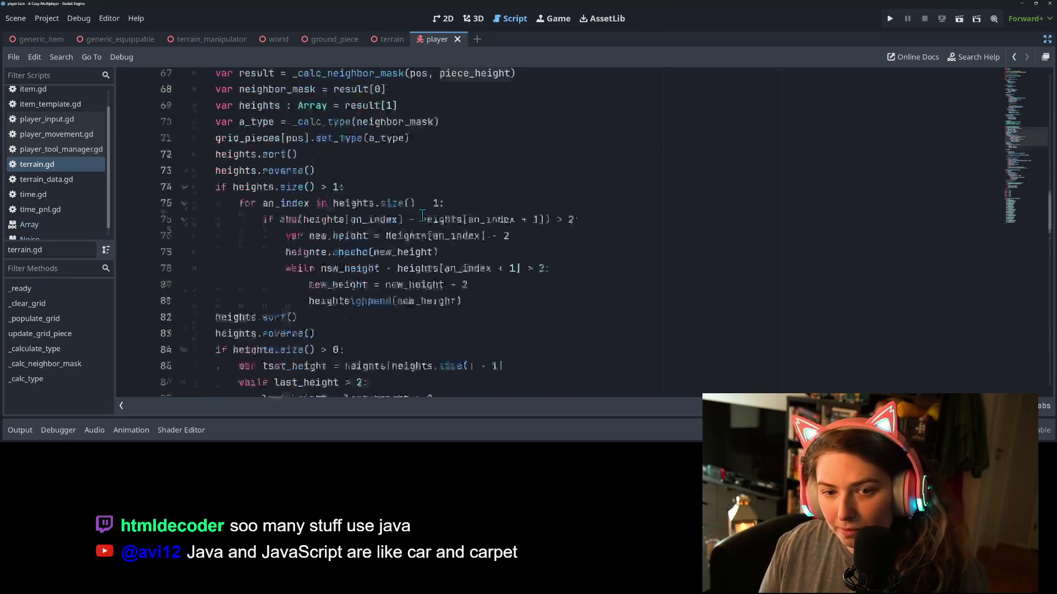
pyautogui.scroll(-4, 444, 254)
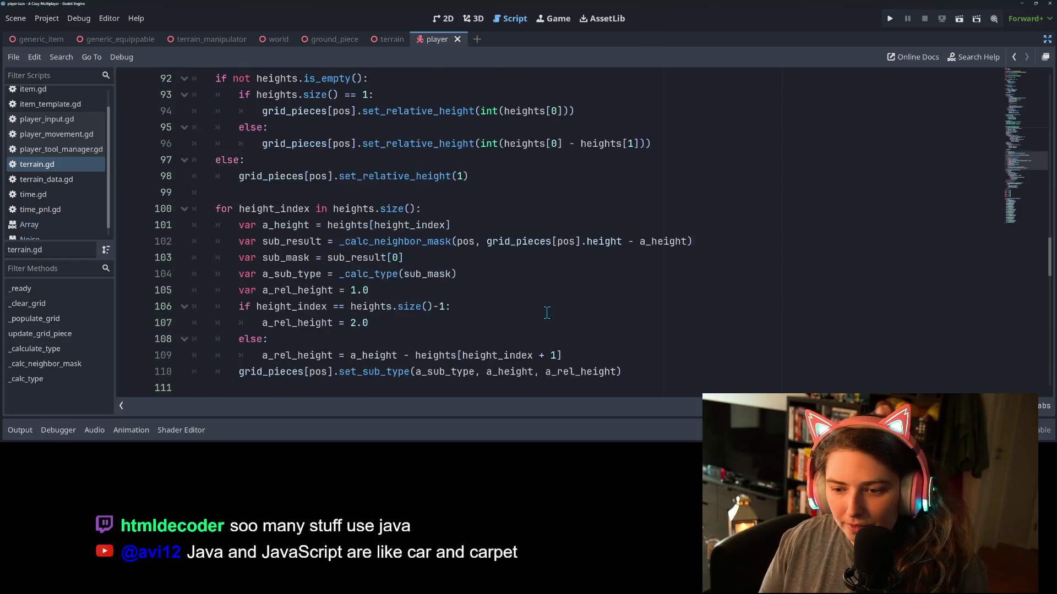
pyautogui.scroll(-2, 449, 328)
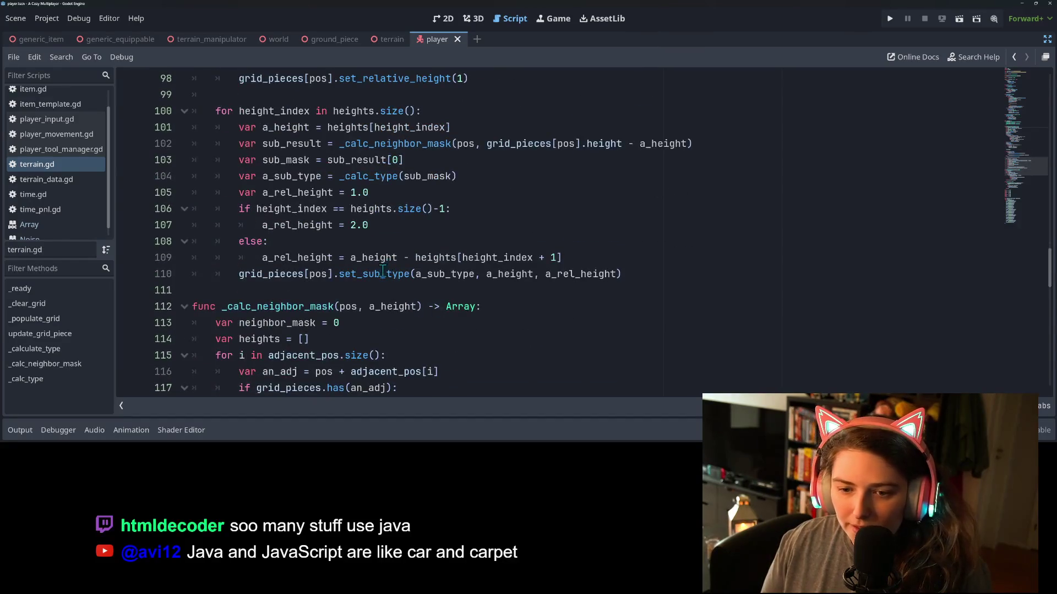
pyautogui.moveTo(382, 274)
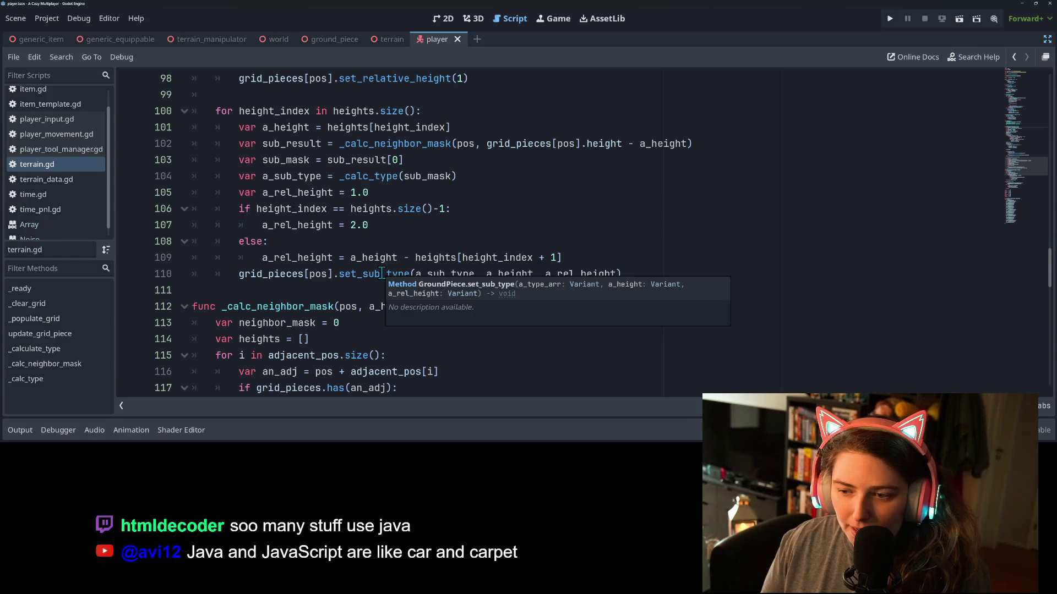
pyautogui.click(531, 273)
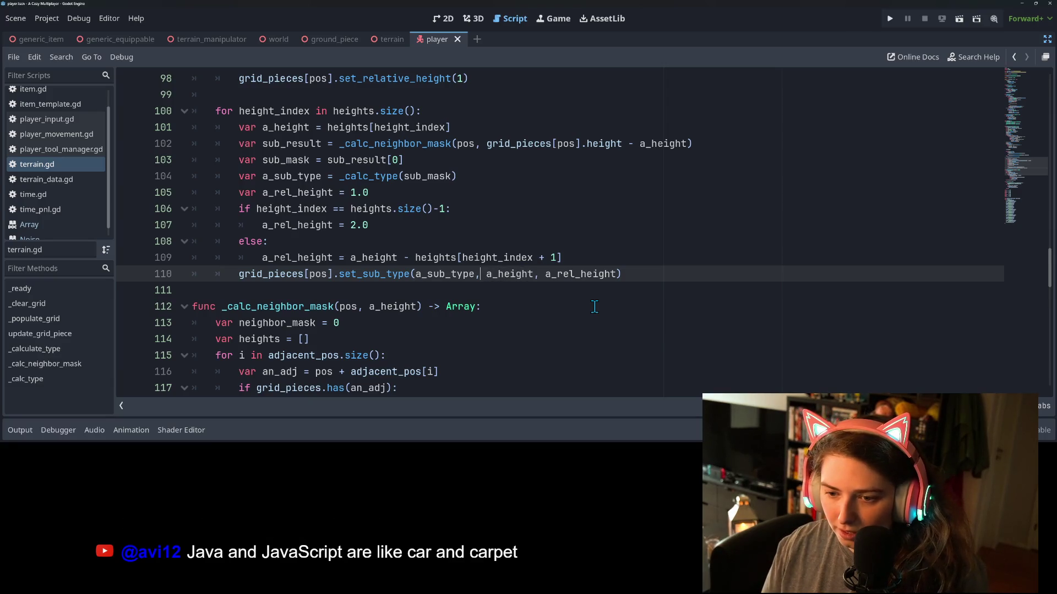
# Insert 'piece_height - ' before a_height on line 110 and save terrain.gd
pyautogui.press('Left')
pyautogui.press('Left')
pyautogui.press('Left')
pyautogui.write('piece_height -')
pyautogui.hotkey('ctrl', 's')
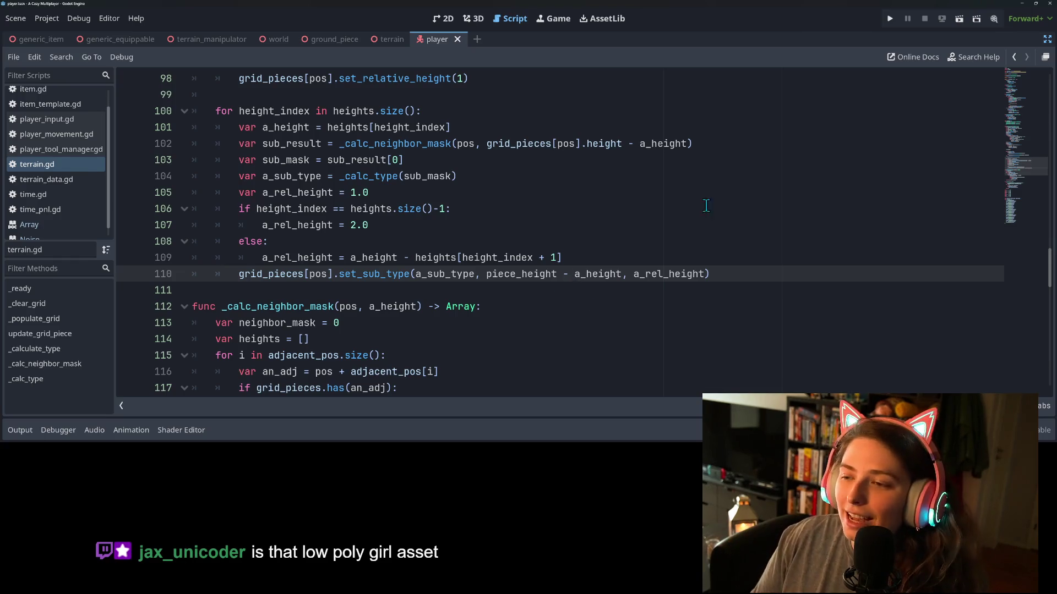
# Test-run the game, walk the character across the platforms, then close the game window
pyautogui.click(889, 19)
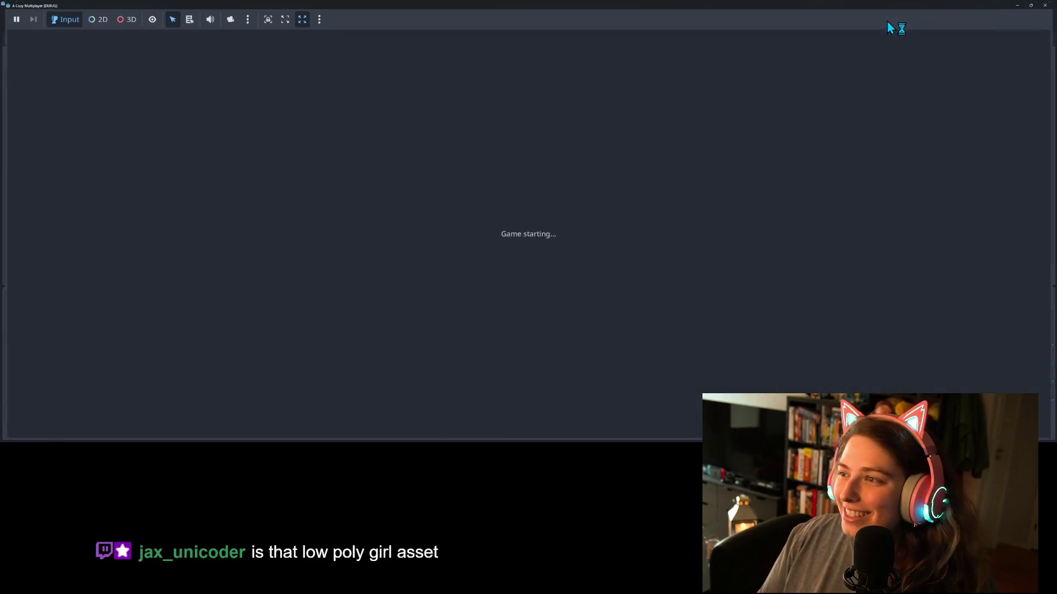
pyautogui.press('w')
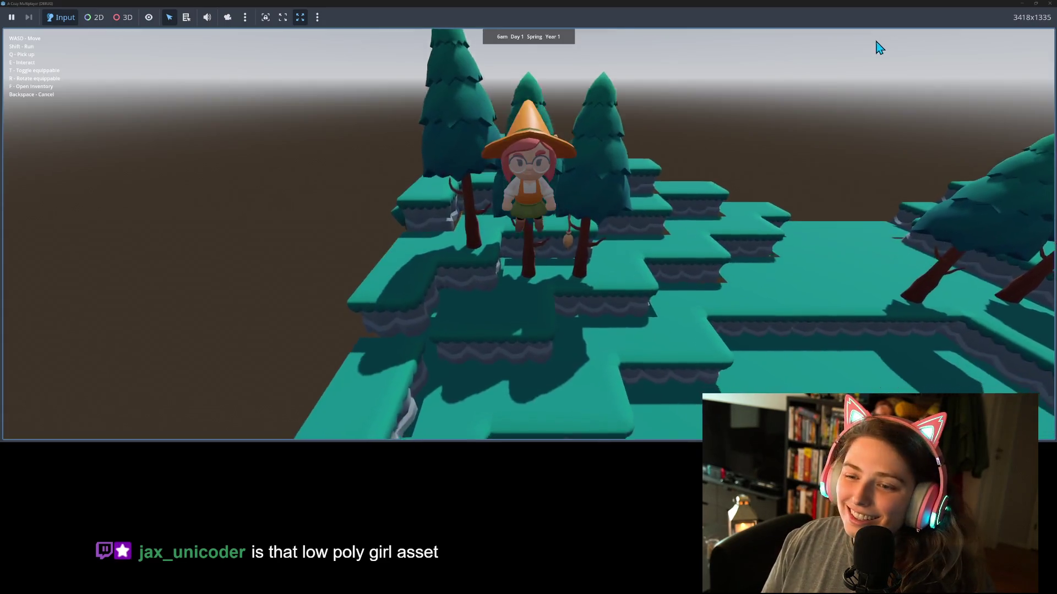
pyautogui.press('a')
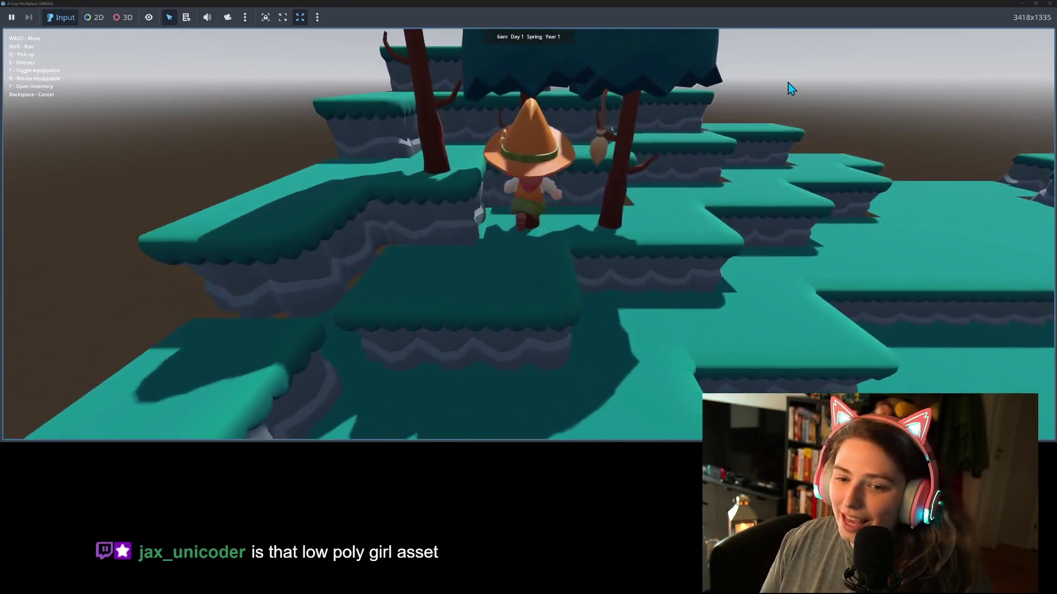
pyautogui.press('s')
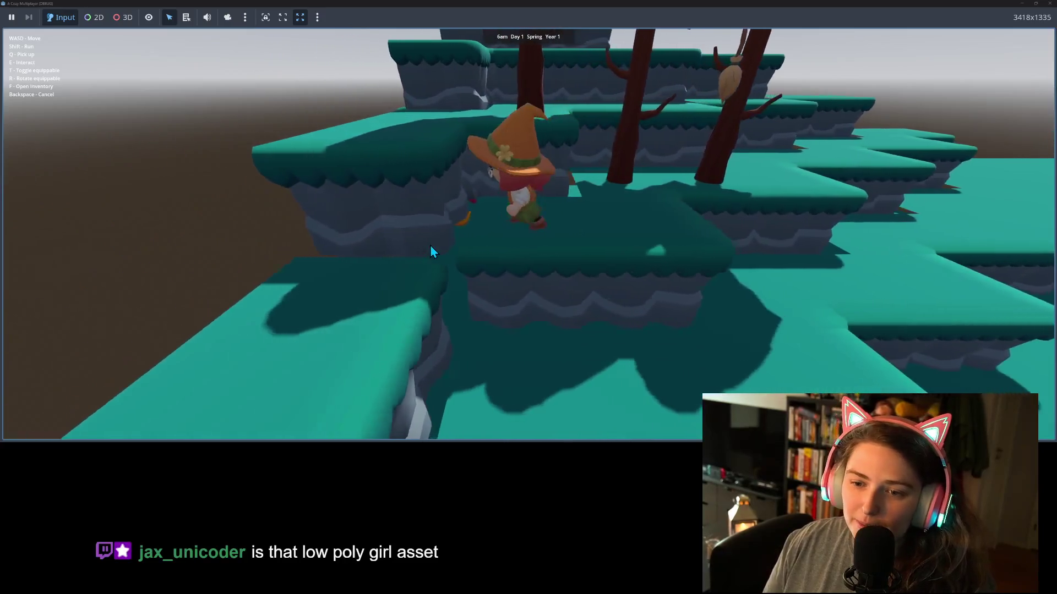
pyautogui.press('s')
pyautogui.press('a')
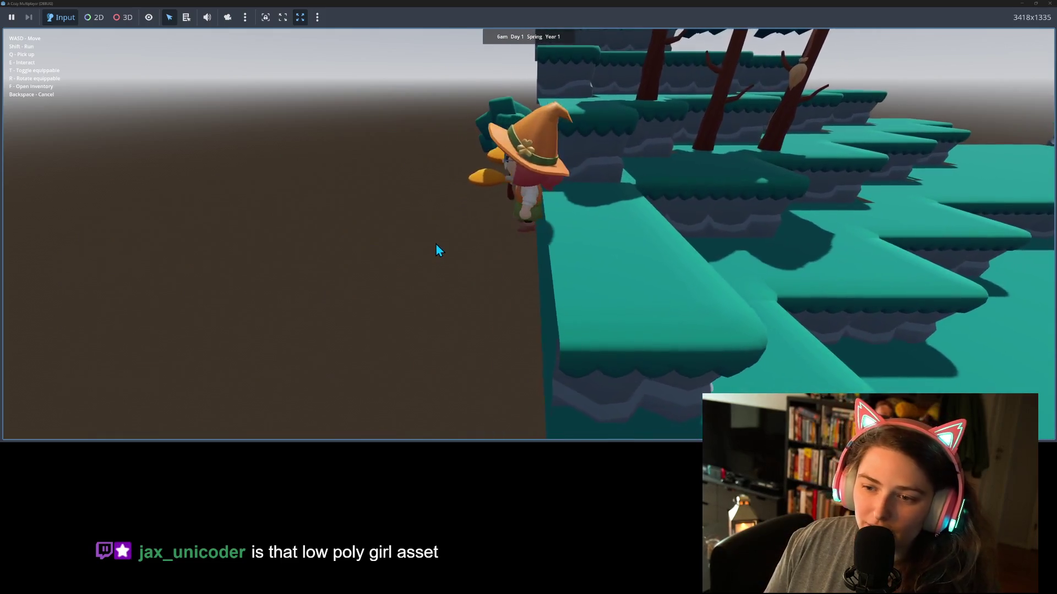
pyautogui.press('w')
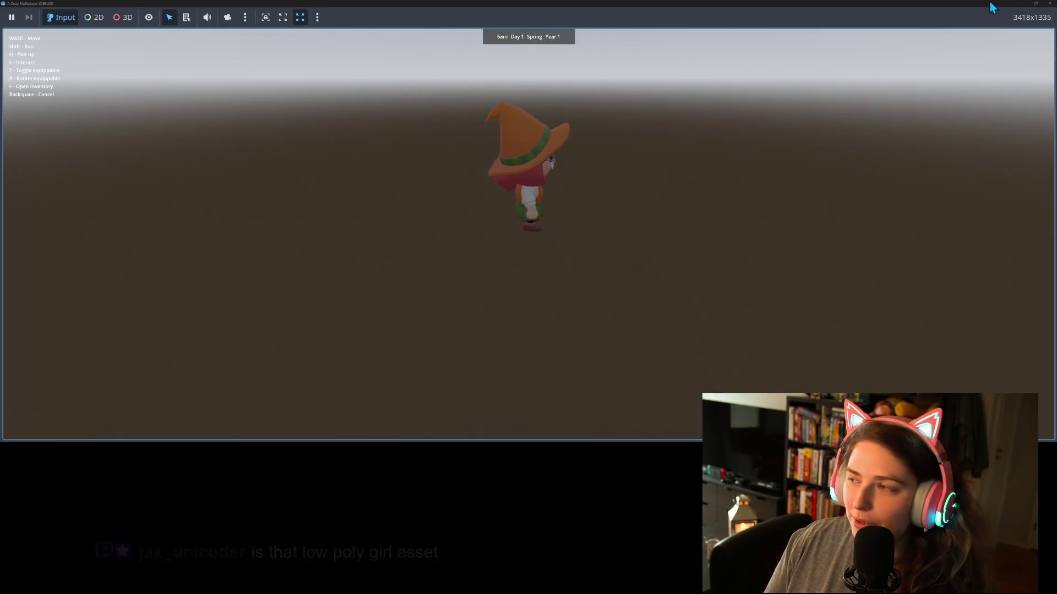
pyautogui.click(1050, 4)
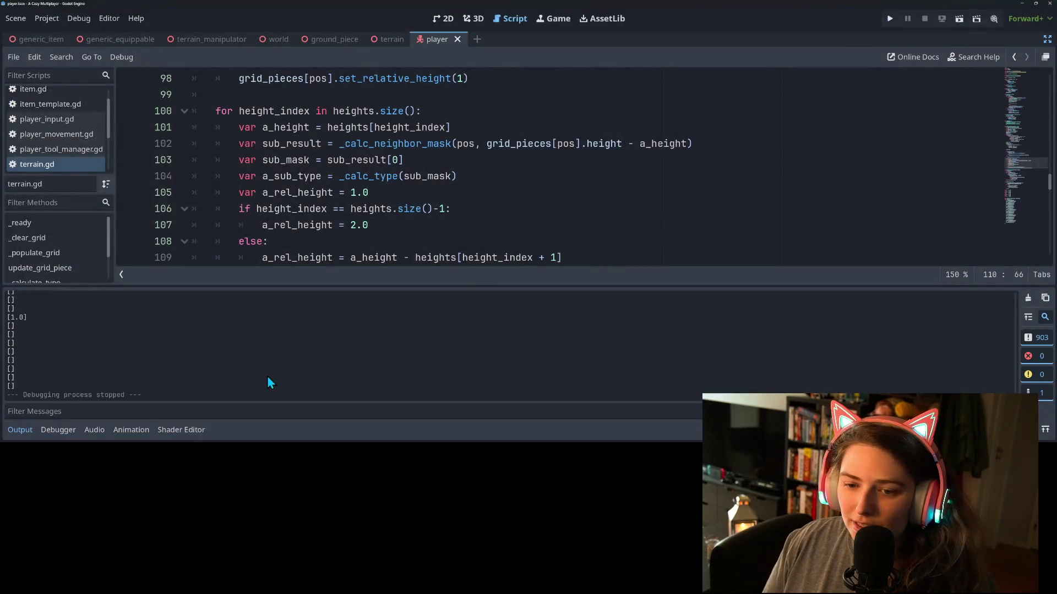
# Jump to set_sub_type in ground_piece.gd and inspect a_height in line 53's position.y formula
pyautogui.click(24, 437)
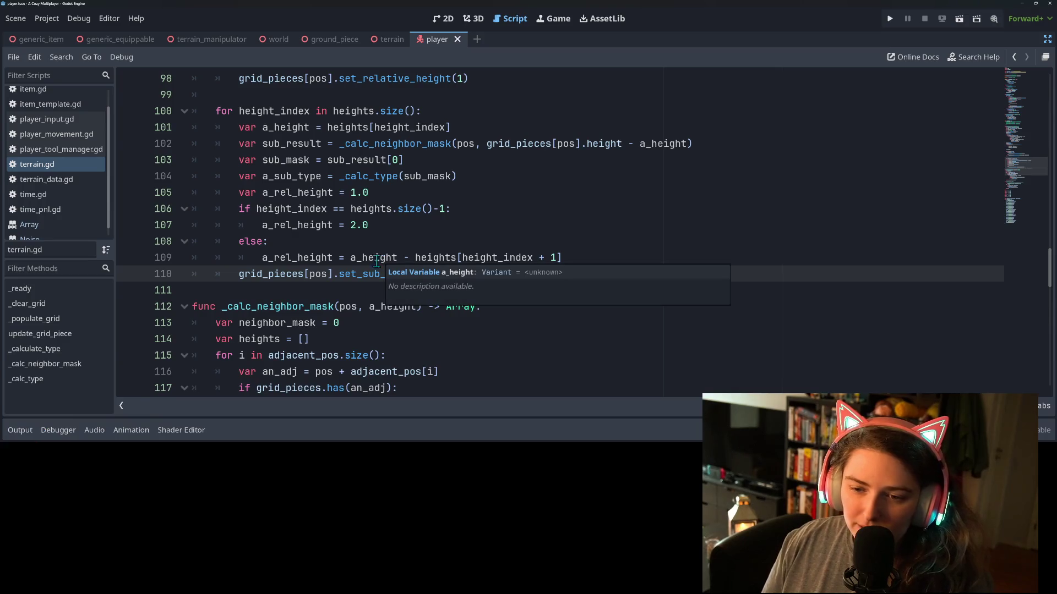
pyautogui.scroll(-1, 380, 260)
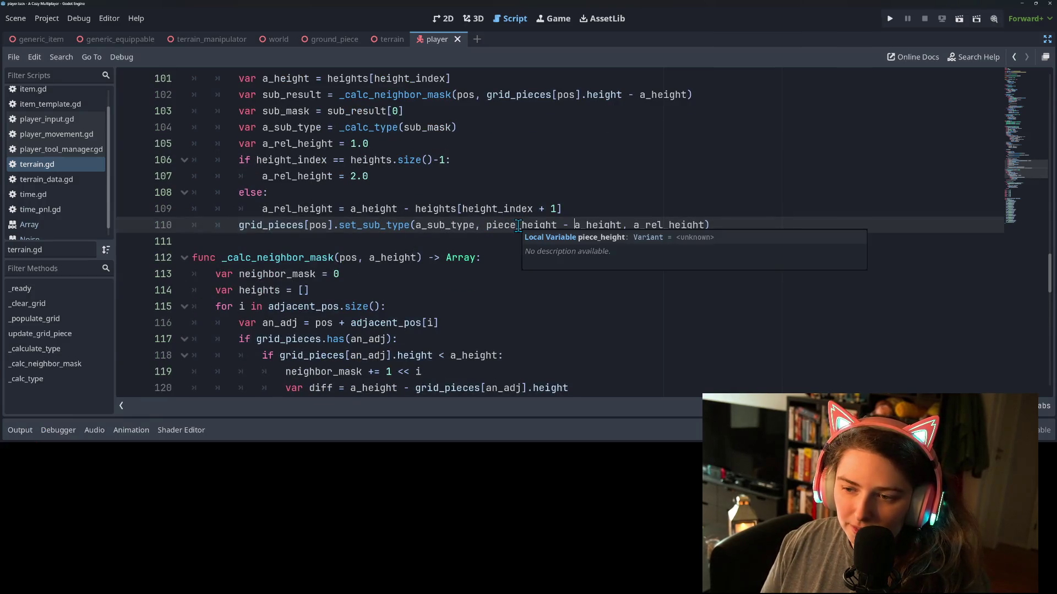
pyautogui.click(373, 227)
pyautogui.keyDown('ctrl'); pyautogui.click(372, 226); pyautogui.keyUp('ctrl')
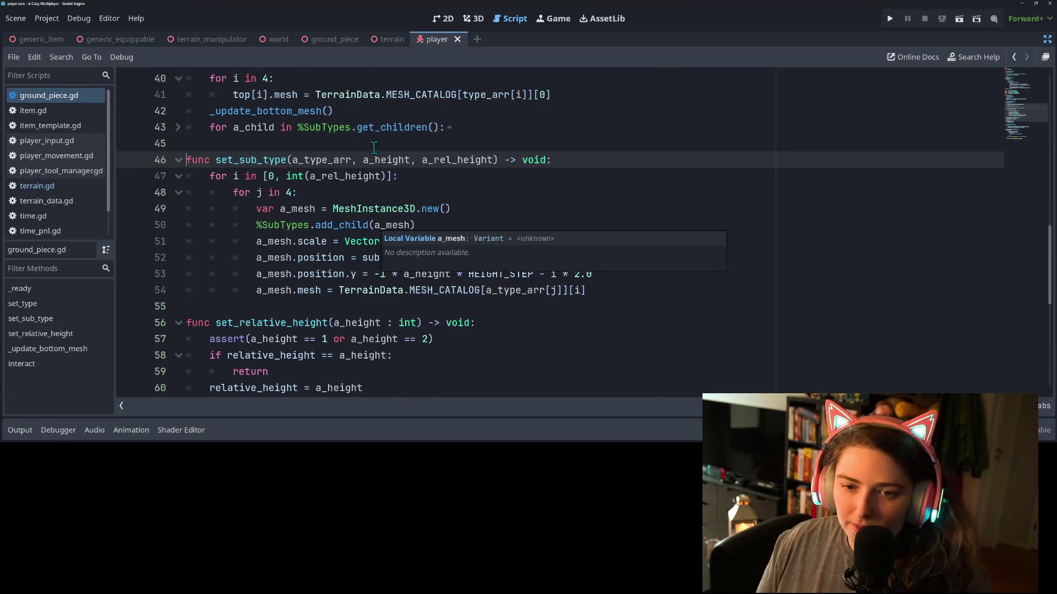
pyautogui.doubleClick(393, 159)
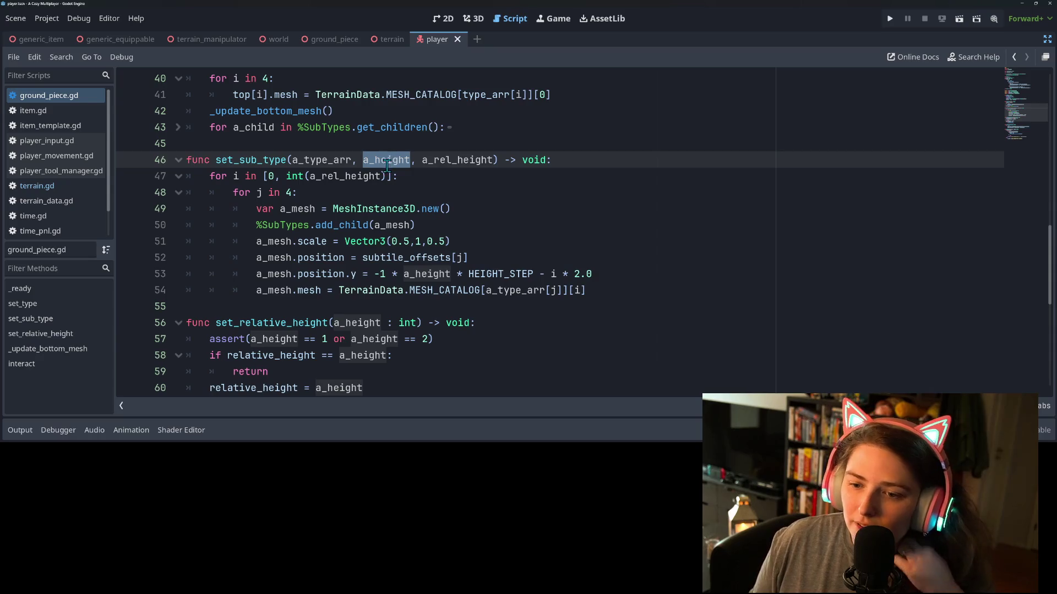
pyautogui.doubleClick(447, 274)
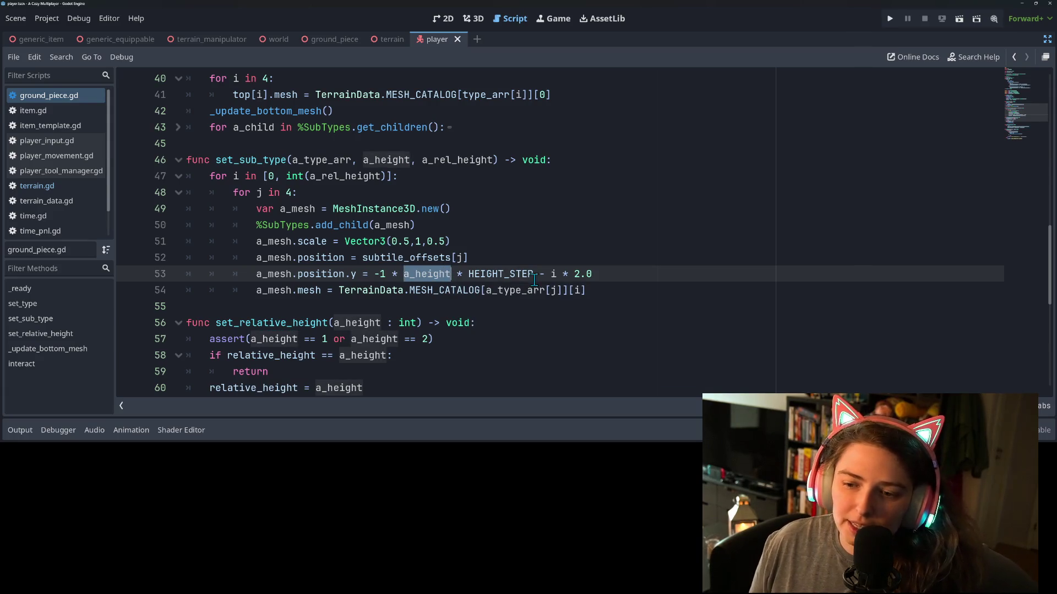
pyautogui.click(614, 275)
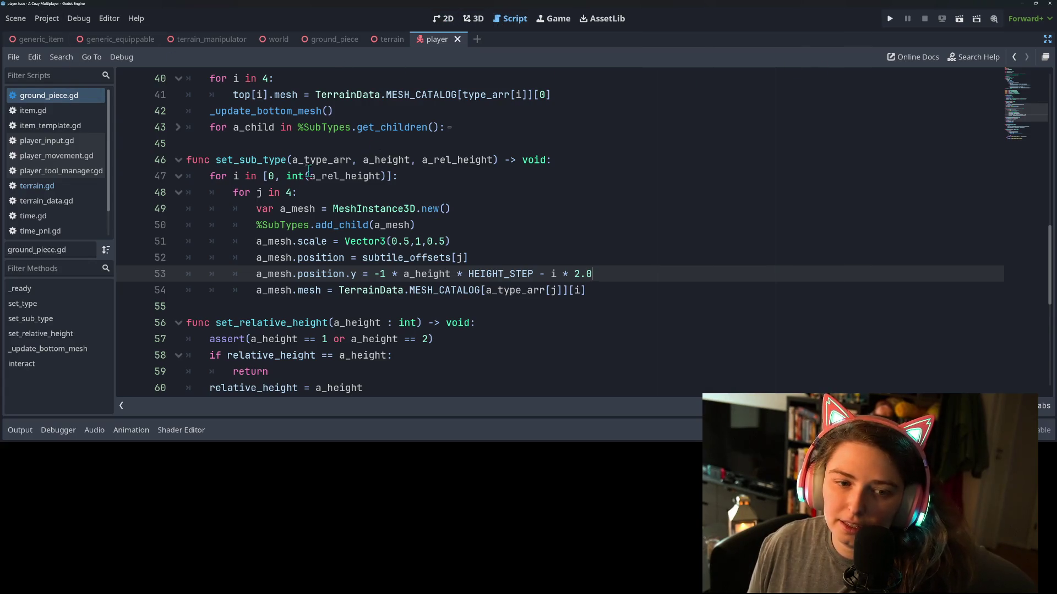
# In terrain.gd, delete 'piece_height - ' from line 110 and jump to set_sub_type's definition
pyautogui.click(55, 186)
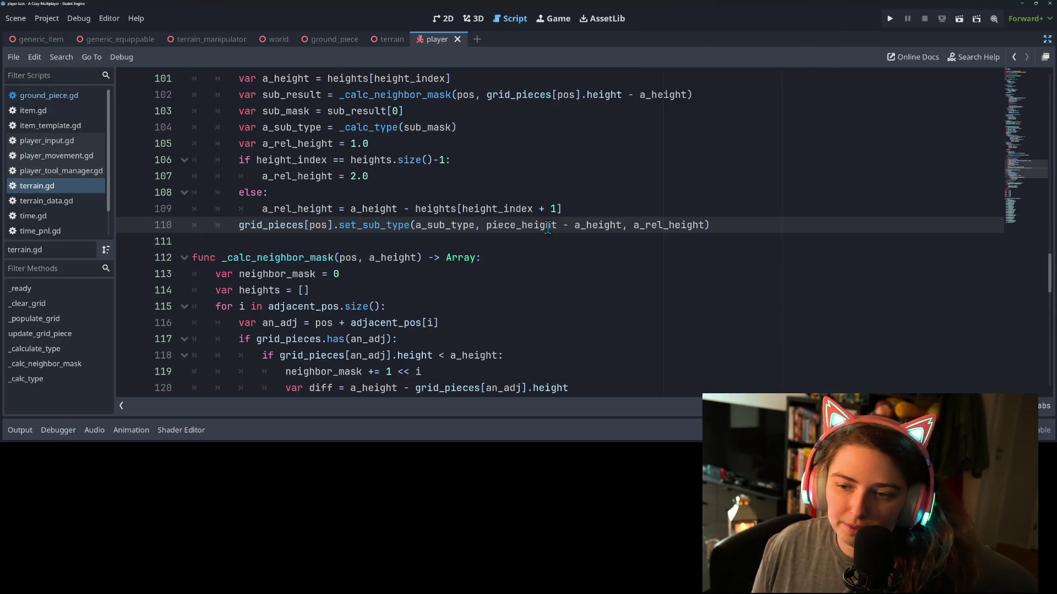
pyautogui.moveTo(575, 225)
pyautogui.mouseDown()
pyautogui.moveTo(474, 225)
pyautogui.moveTo(485, 225)
pyautogui.mouseUp()
pyautogui.press('BackSpace')
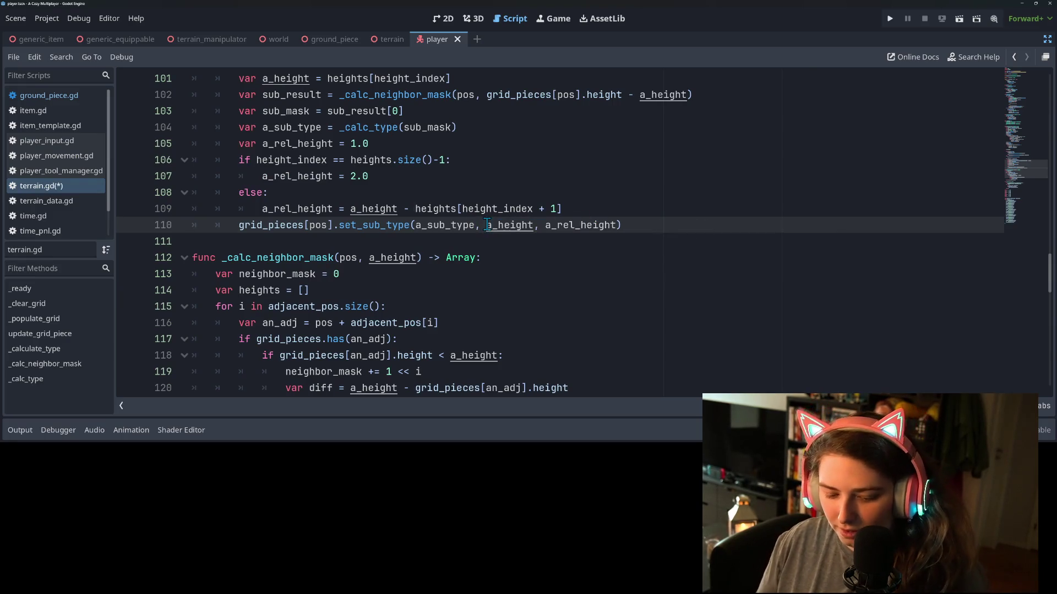
pyautogui.keyDown('ctrl'); pyautogui.click(394, 225); pyautogui.keyUp('ctrl')
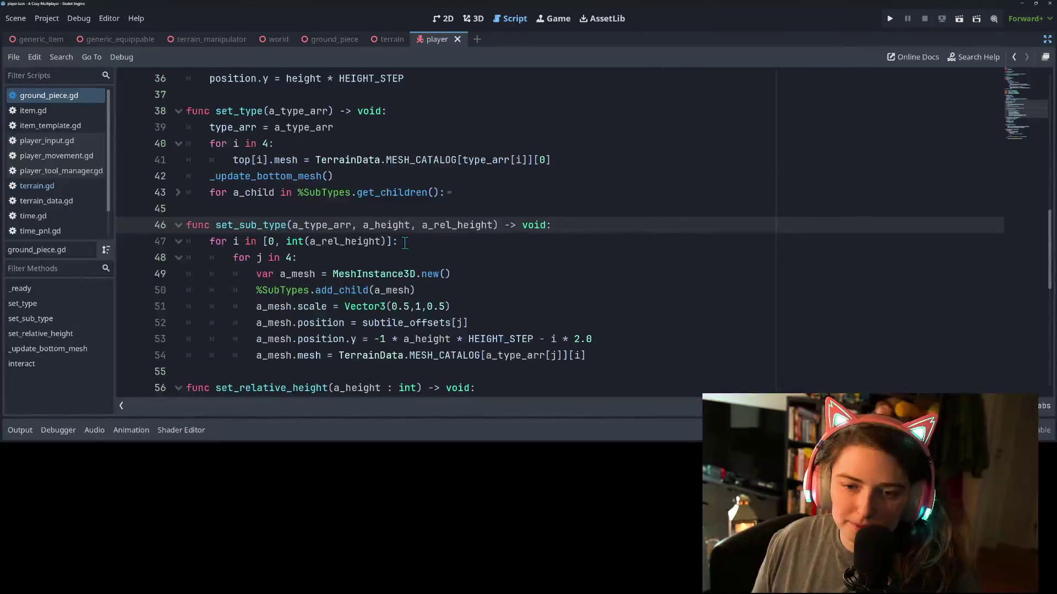
pyautogui.doubleClick(387, 225)
pyautogui.scroll(-1, 402, 246)
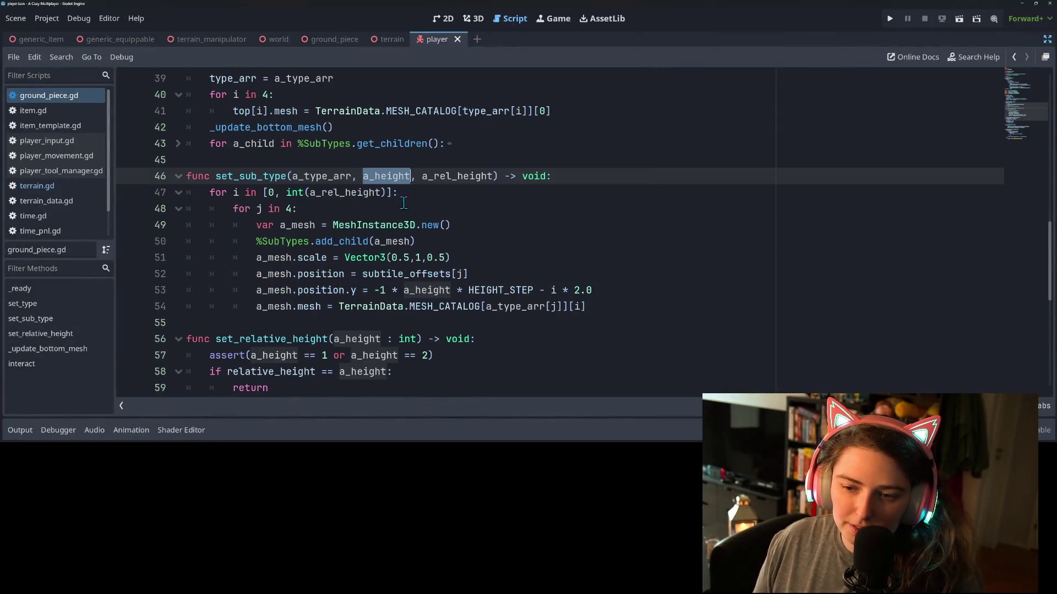
pyautogui.doubleClick(435, 290)
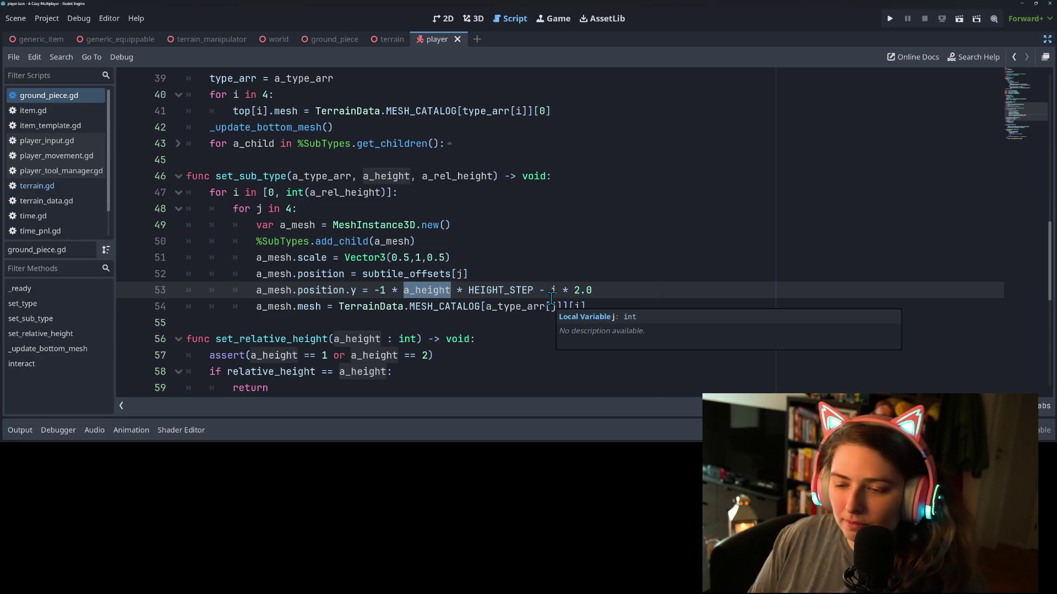
pyautogui.click(551, 293)
# Insert '(' before i on line 53, then review the a_rel_height and a_height uses
pyautogui.write('(')
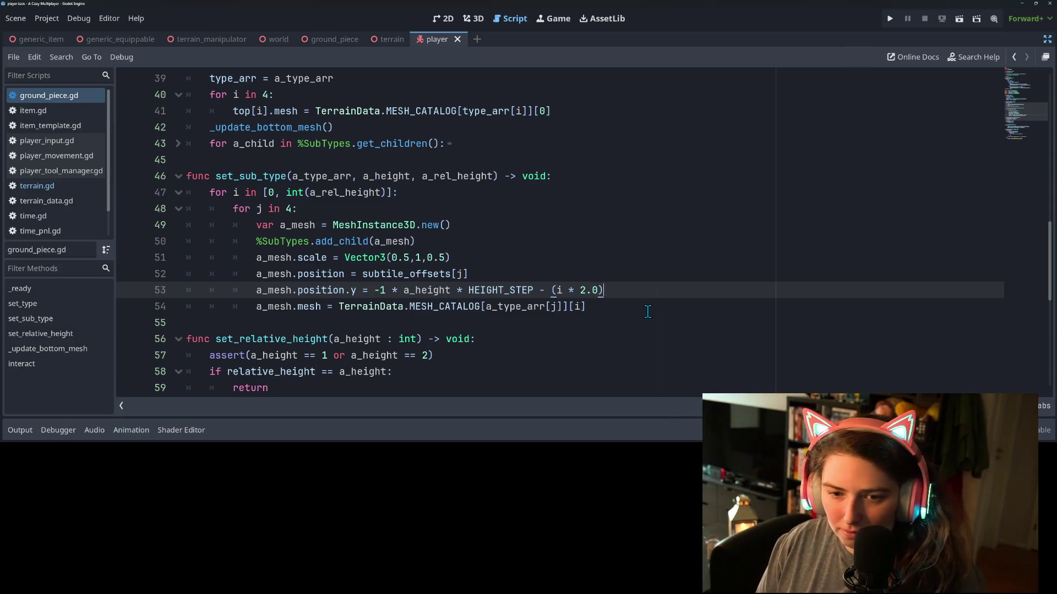
pyautogui.doubleClick(334, 192)
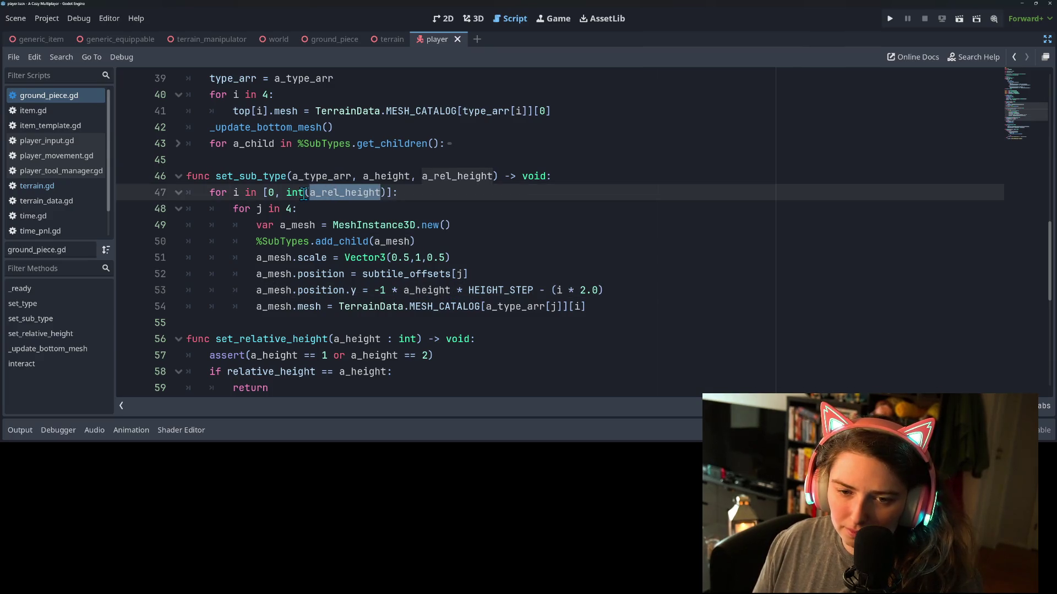
pyautogui.click(332, 193)
pyautogui.doubleClick(332, 193)
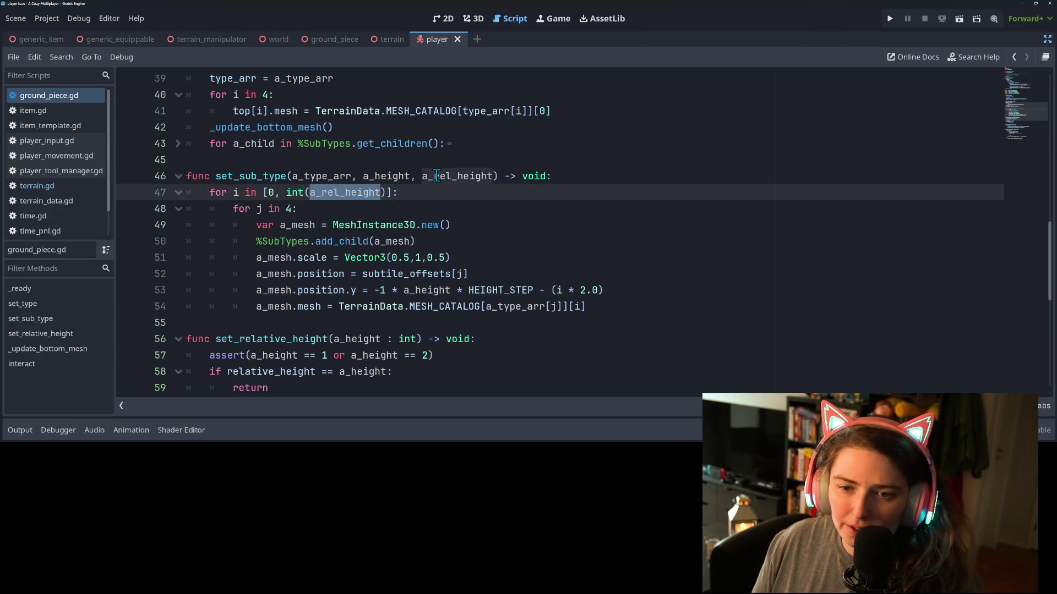
pyautogui.click(269, 192)
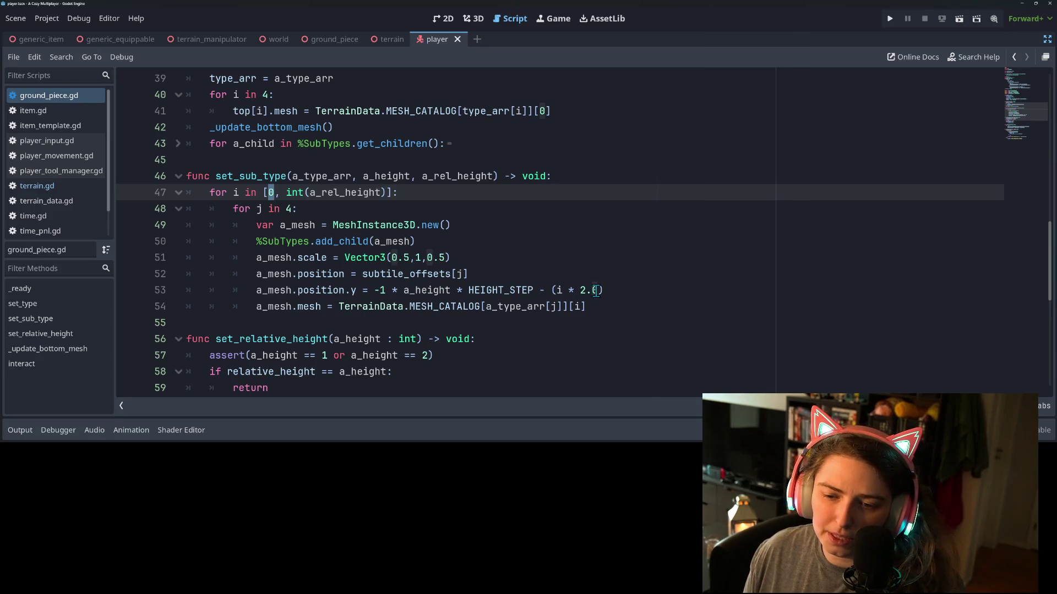
pyautogui.doubleClick(414, 289)
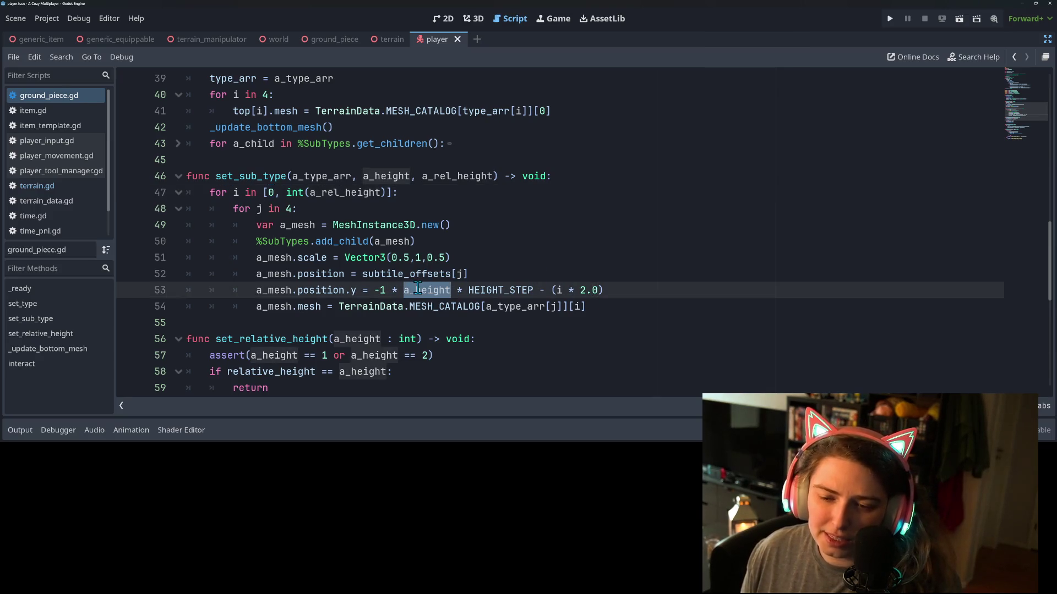
pyautogui.moveTo(419, 288)
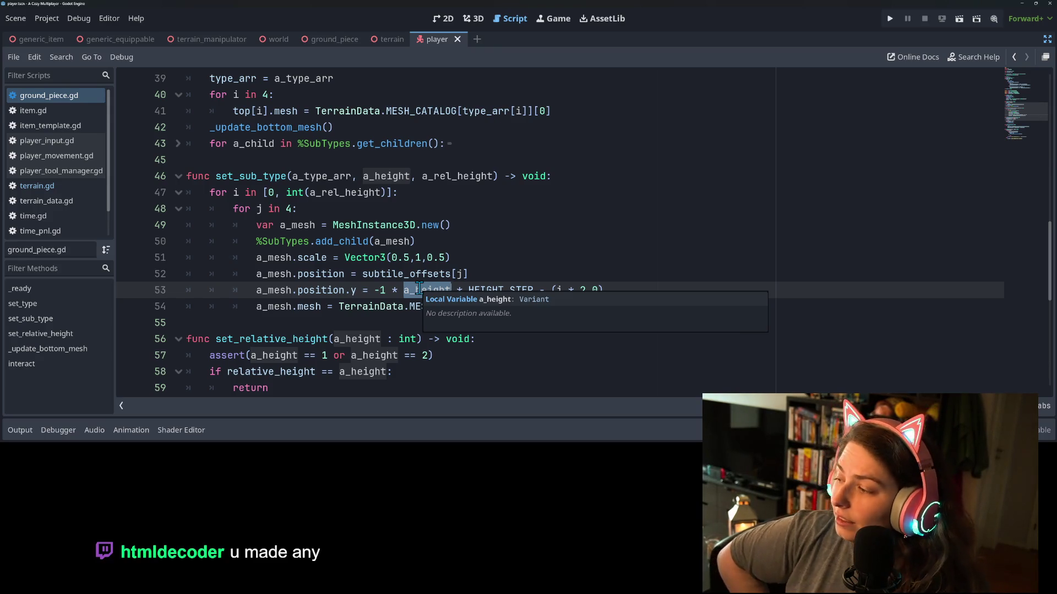
# Open the itch.io creator dashboard in a new Chrome tab
pyautogui.hotkey('alt', 'Tab')
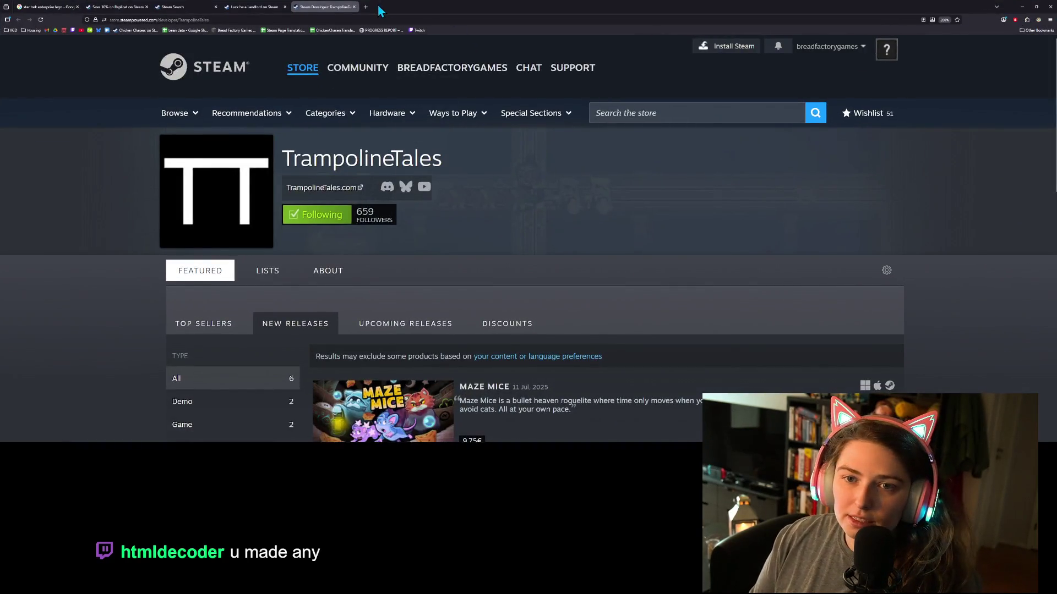
pyautogui.click(366, 6)
pyautogui.click(64, 30)
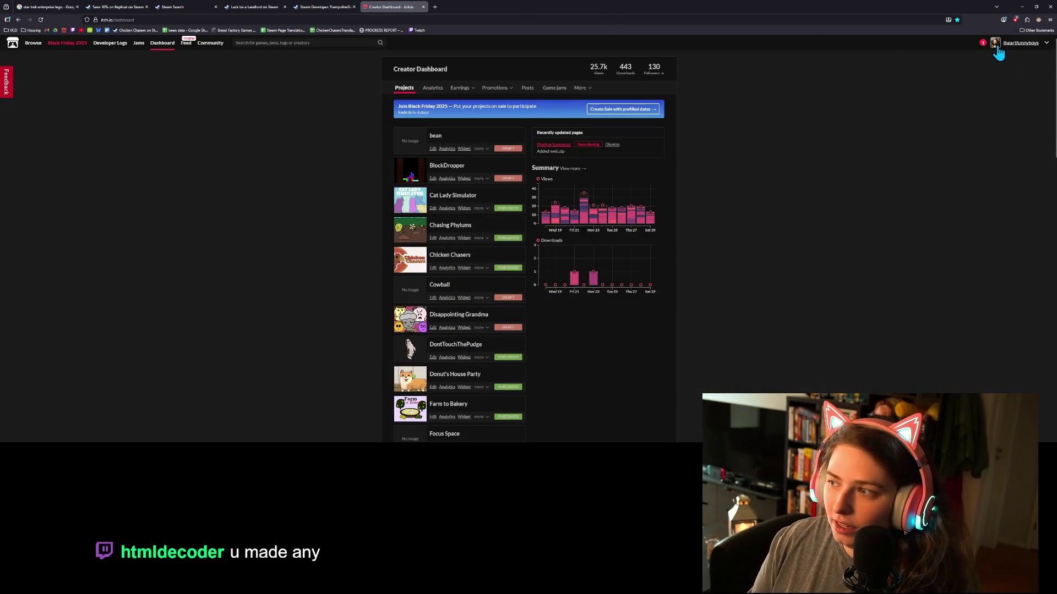
# Search itch.io for 'kaykit' and go to The Complete KayKit result
pyautogui.click(287, 44)
pyautogui.write('kaykit')
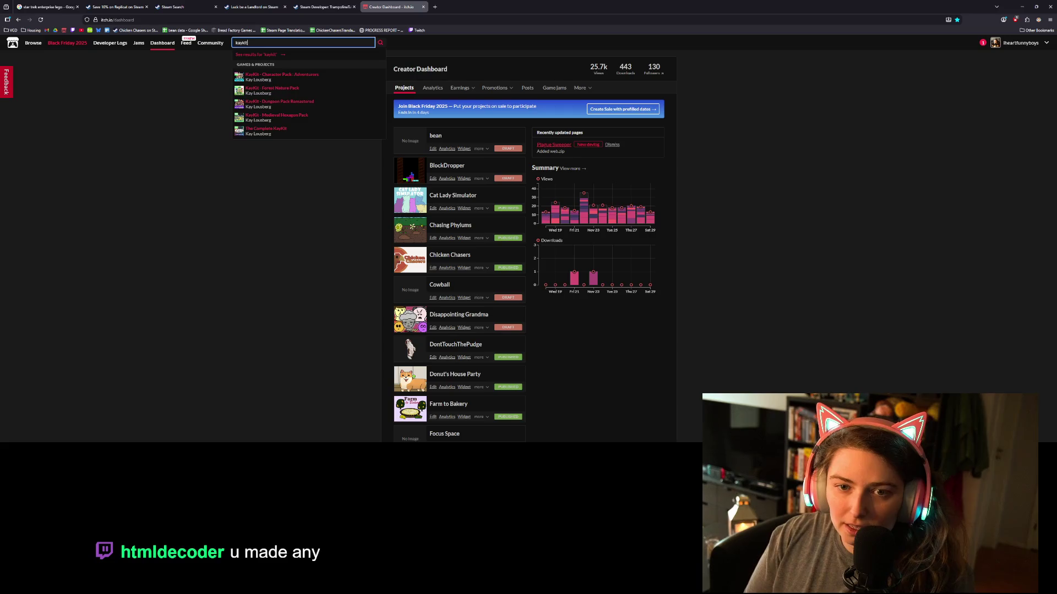
pyautogui.press('Down')
pyautogui.press('Down')
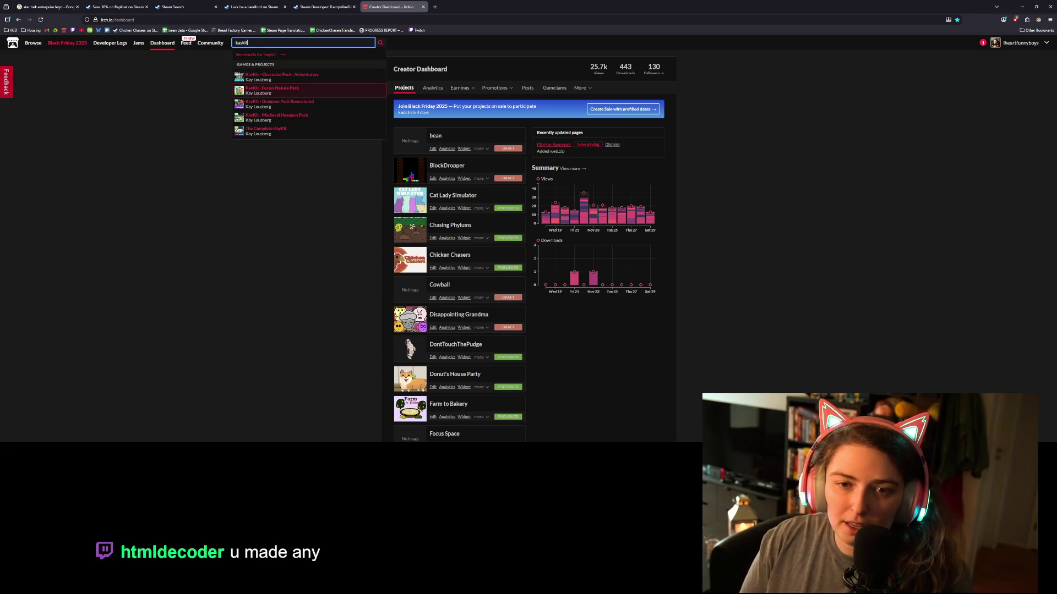
pyautogui.press('Down')
pyautogui.press('Down')
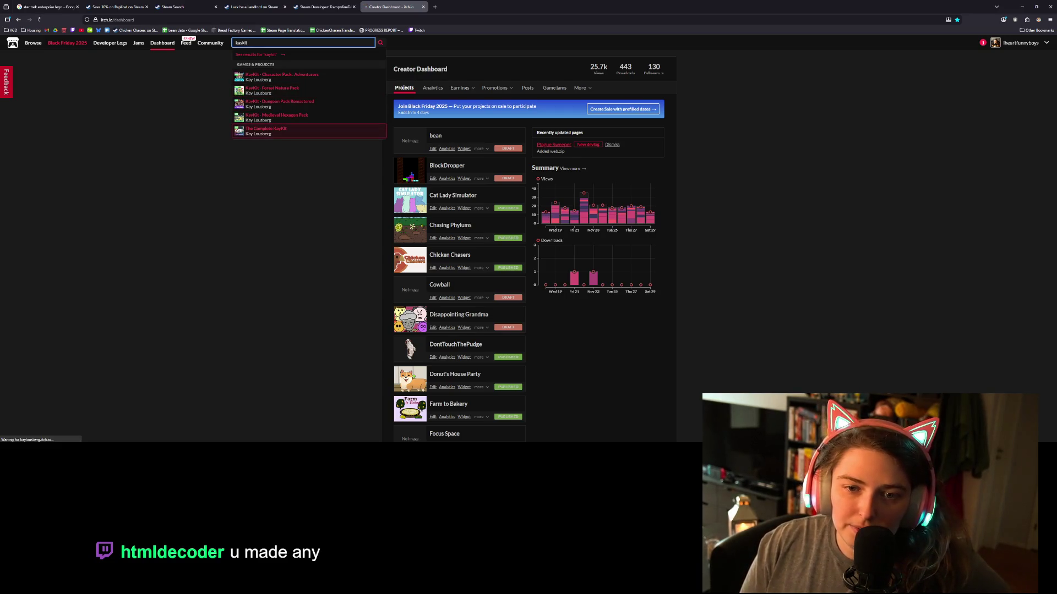
pyautogui.scroll(-1, 518, 224)
pyautogui.scroll(-3, 519, 225)
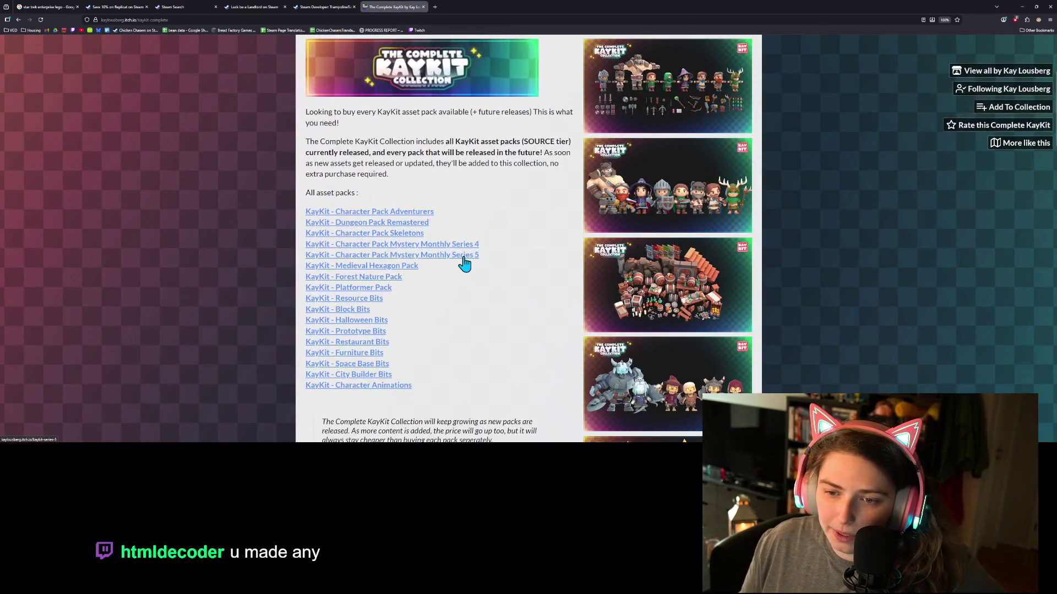
# Browse the KayKit Mystery Monthly Series 5 page's description and contents, then return to Godot
pyautogui.click(462, 256)
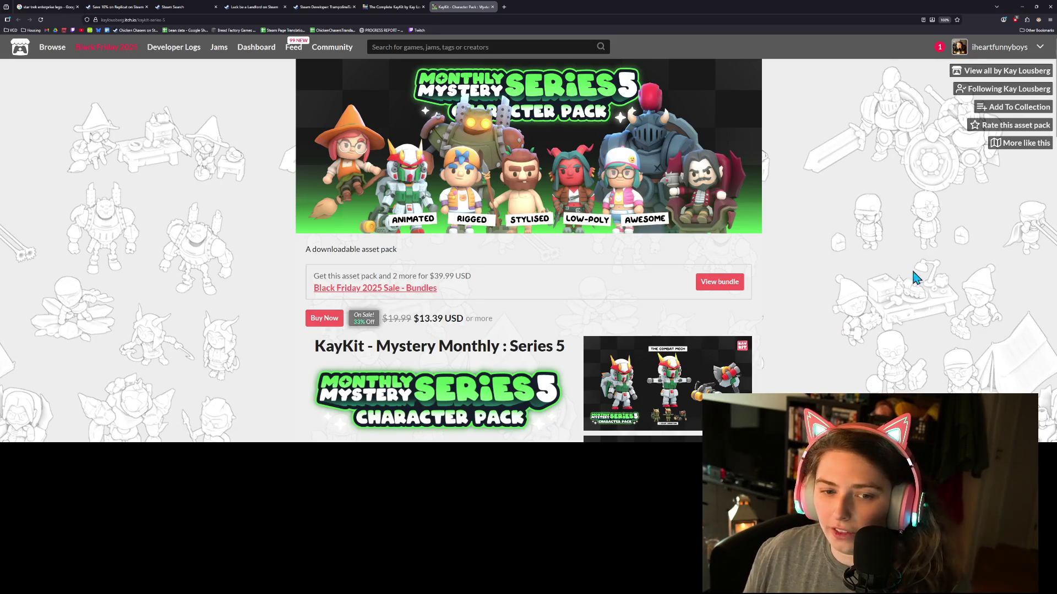
pyautogui.scroll(-4, 895, 317)
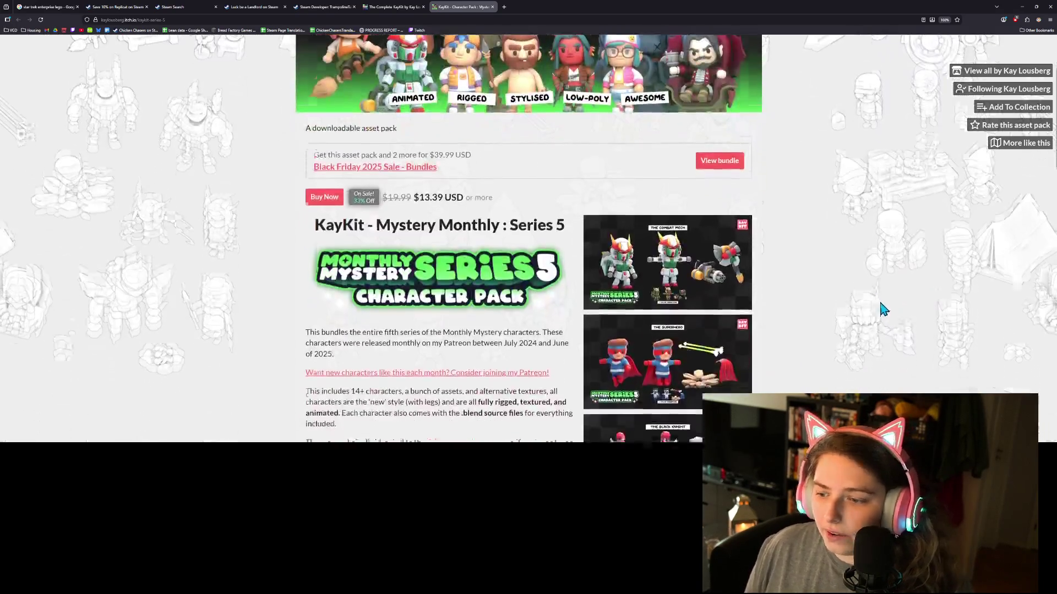
pyautogui.scroll(-2, 895, 311)
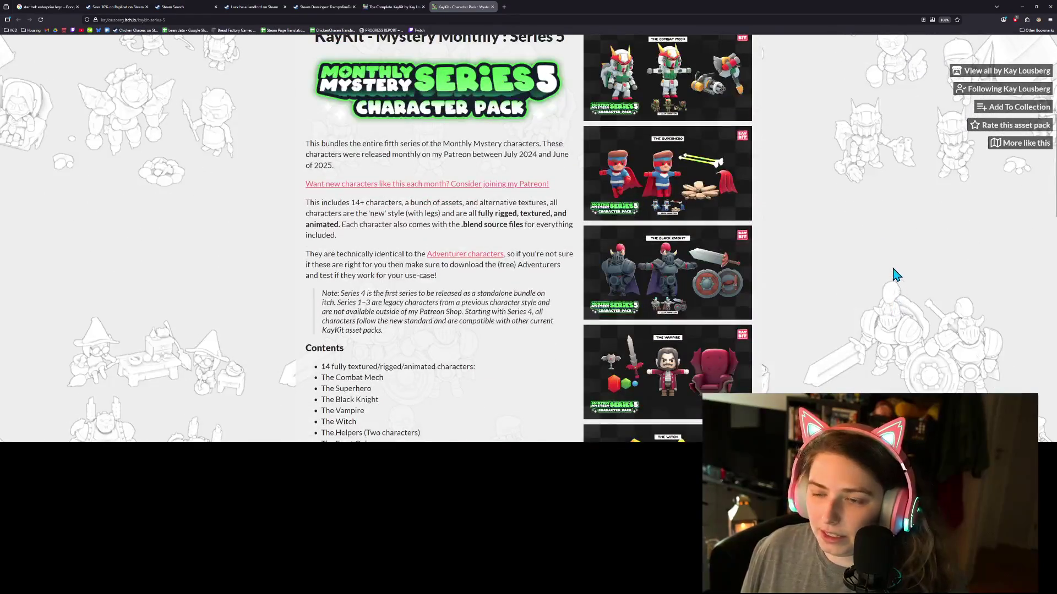
pyautogui.scroll(-1, 881, 269)
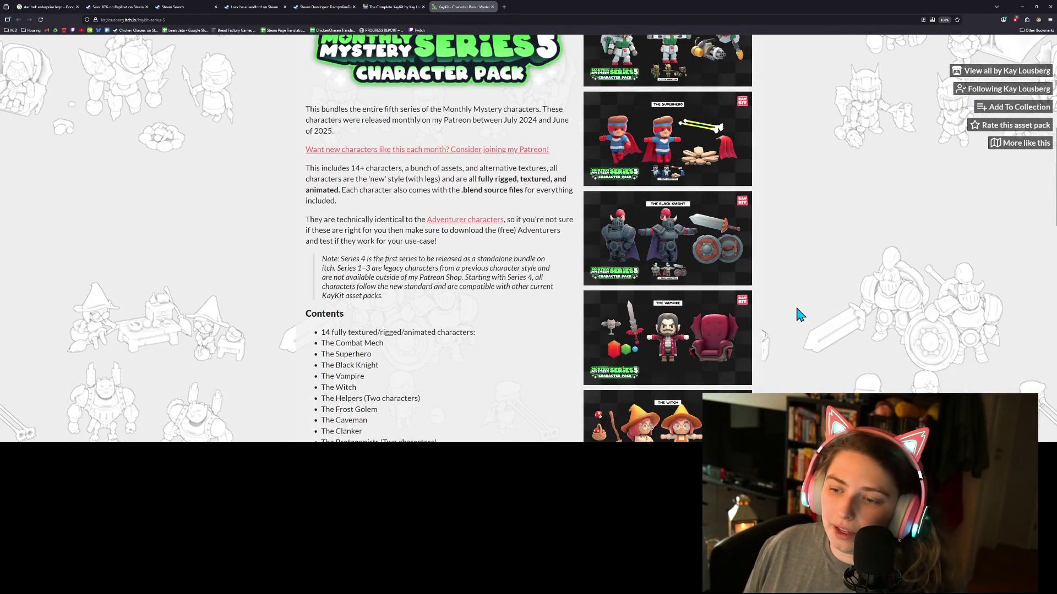
pyautogui.scroll(-4, 798, 309)
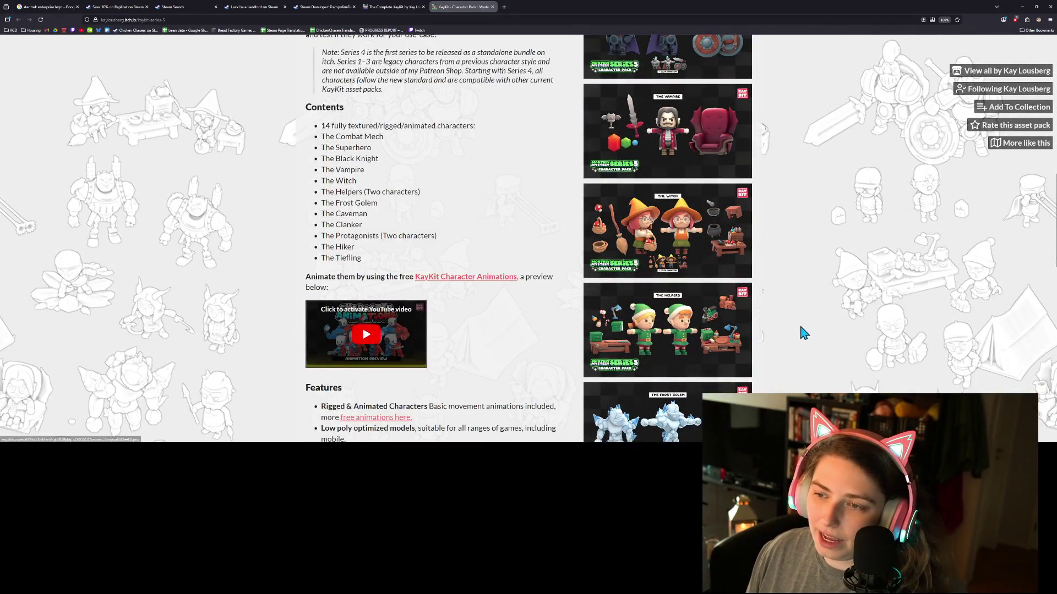
pyautogui.scroll(8, 704, 356)
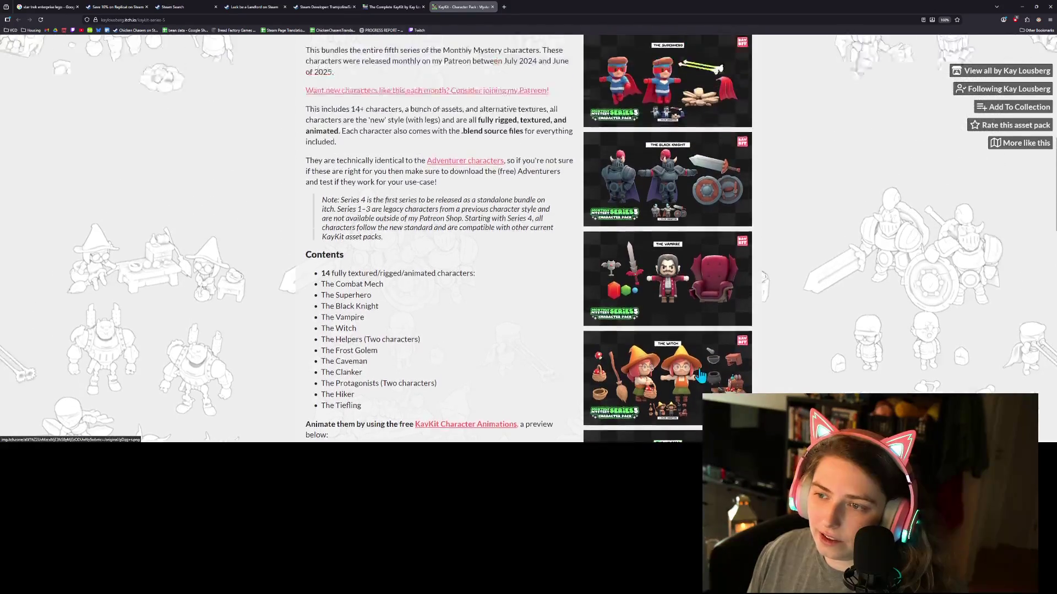
pyautogui.scroll(3, 702, 380)
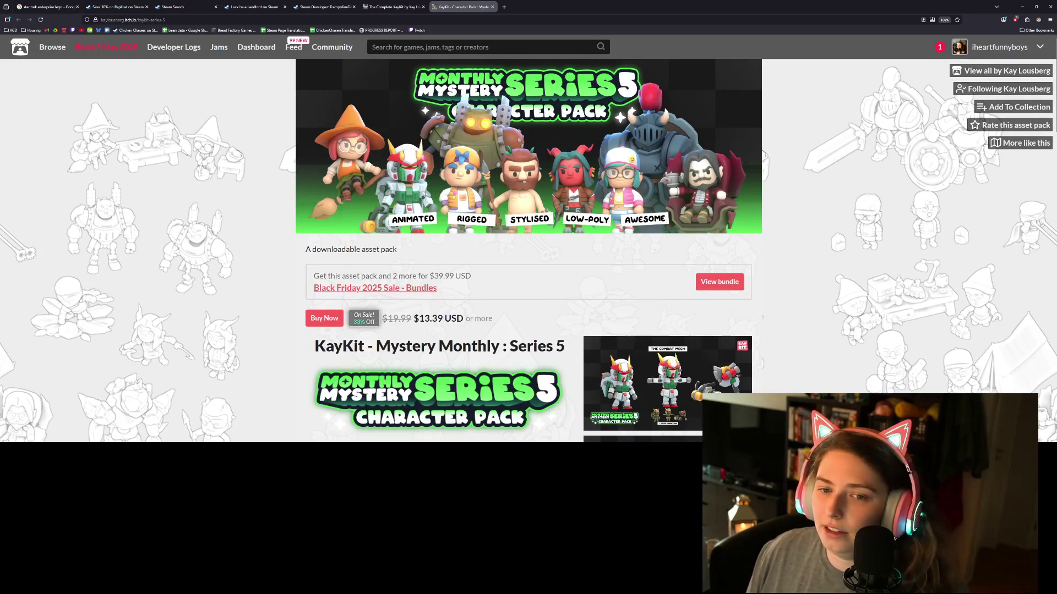
pyautogui.click(1025, 7)
# In ground_piece.gd set_sub_type, highlight a_rel_height on line 47 and a_height on line 46
pyautogui.click(492, 199)
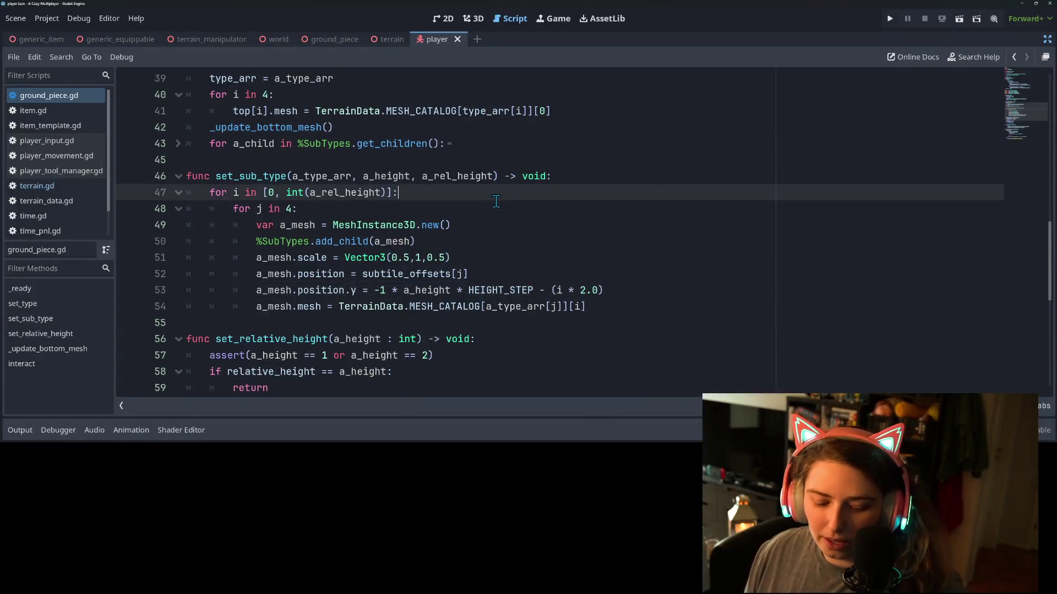
pyautogui.scroll(-1, 482, 216)
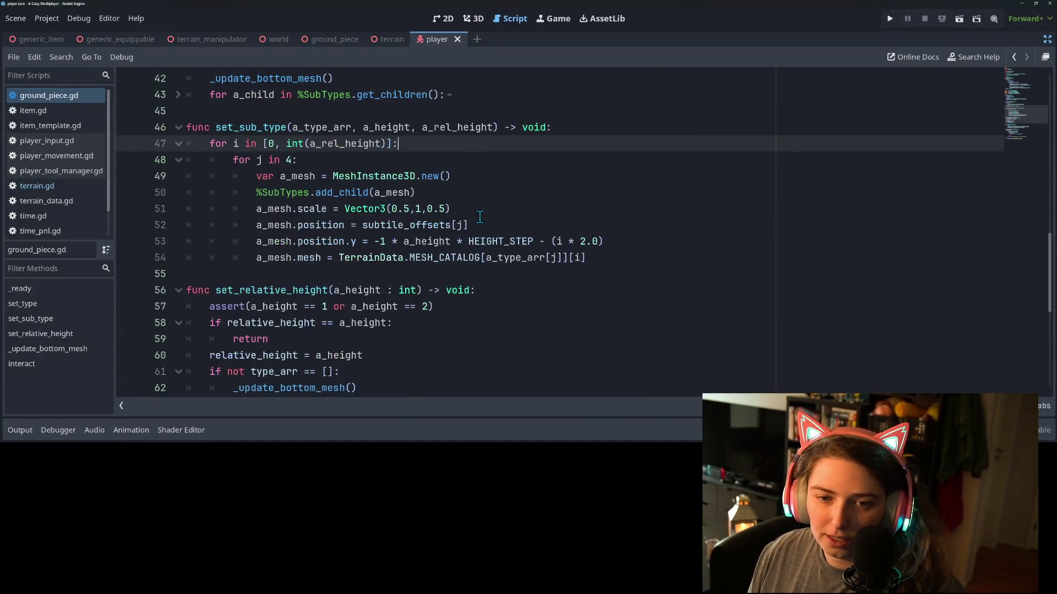
pyautogui.doubleClick(365, 144)
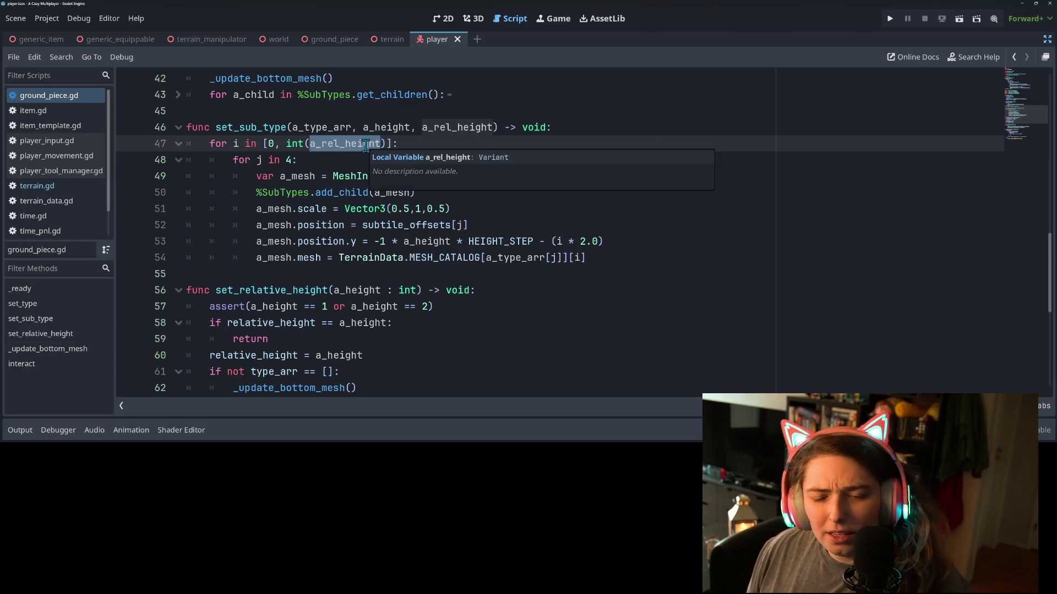
pyautogui.doubleClick(398, 127)
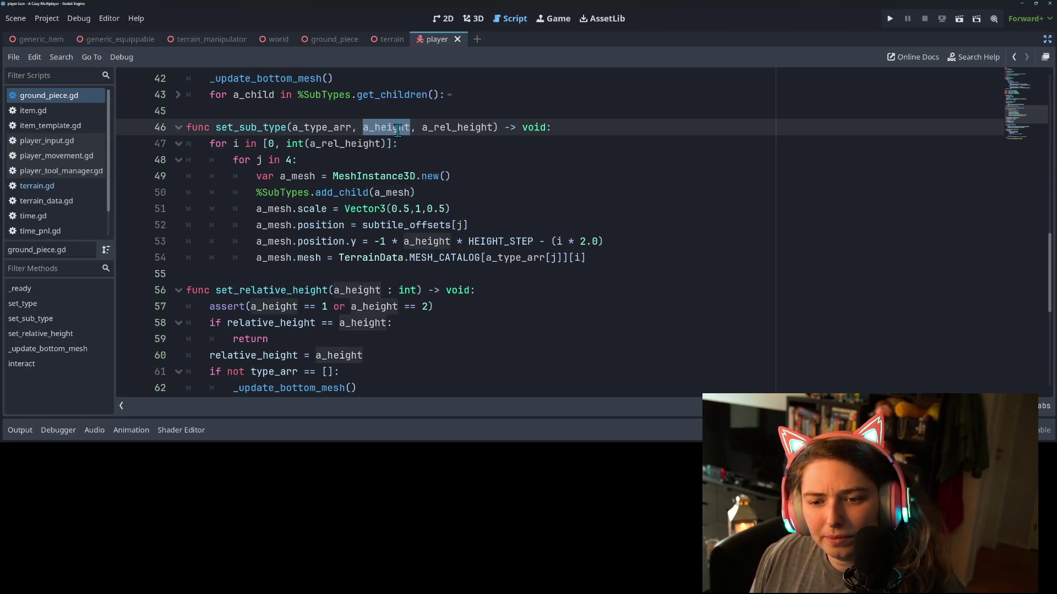
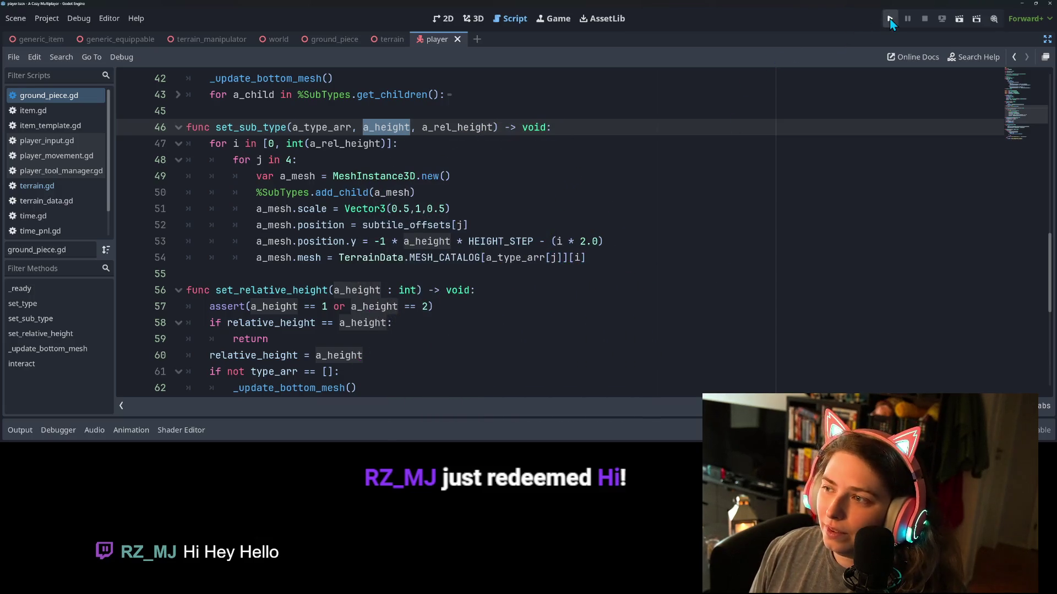
# Launch the farming game and start walking the witch forward across the teal terraces
pyautogui.click(890, 18)
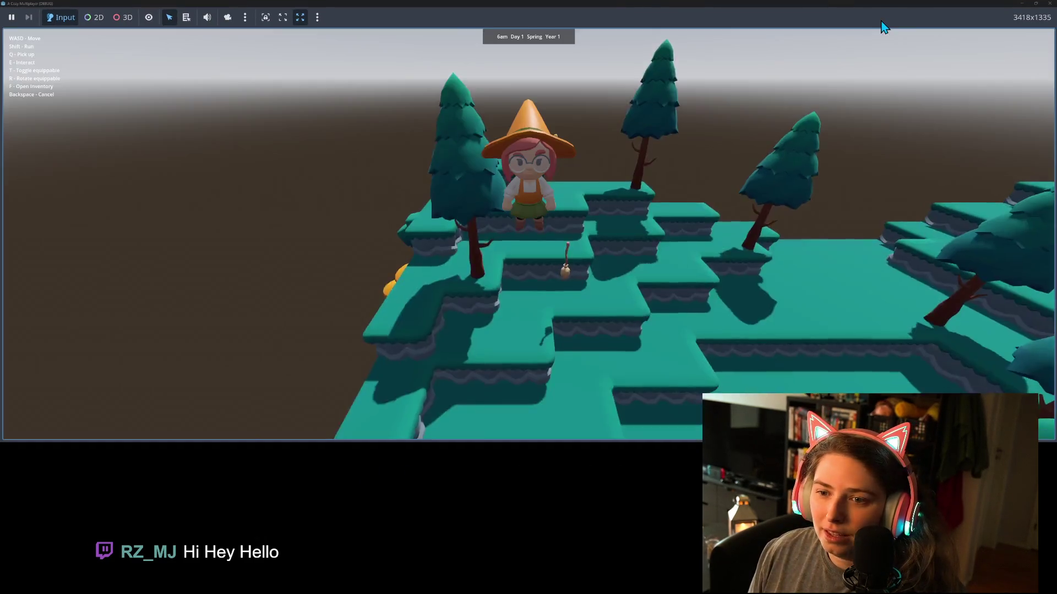
pyautogui.press('w')
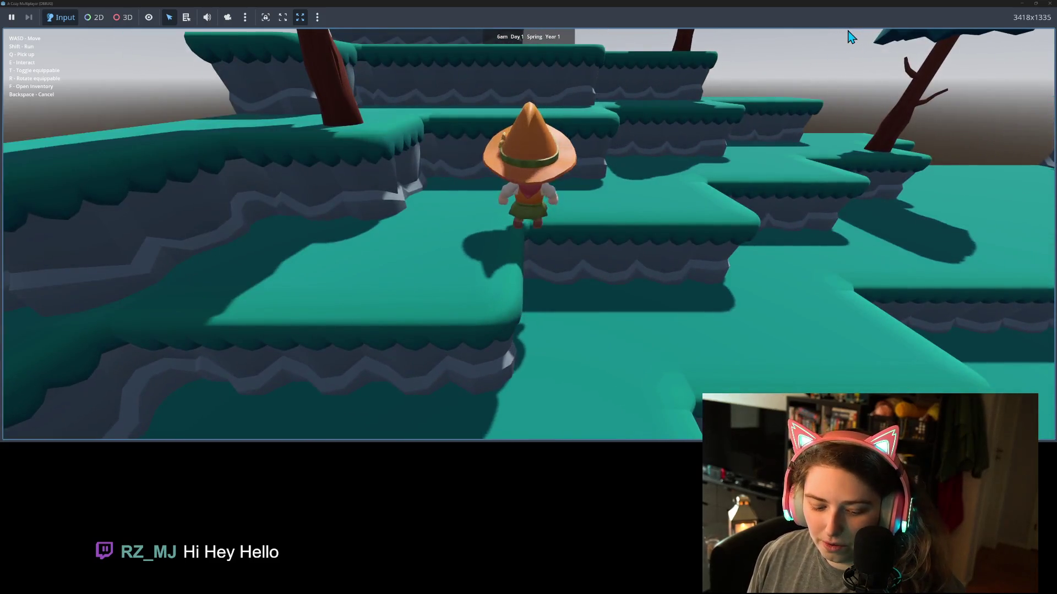
# Fly the witch back and forth past the platform and rock pillar into the tree groves
pyautogui.press('s')
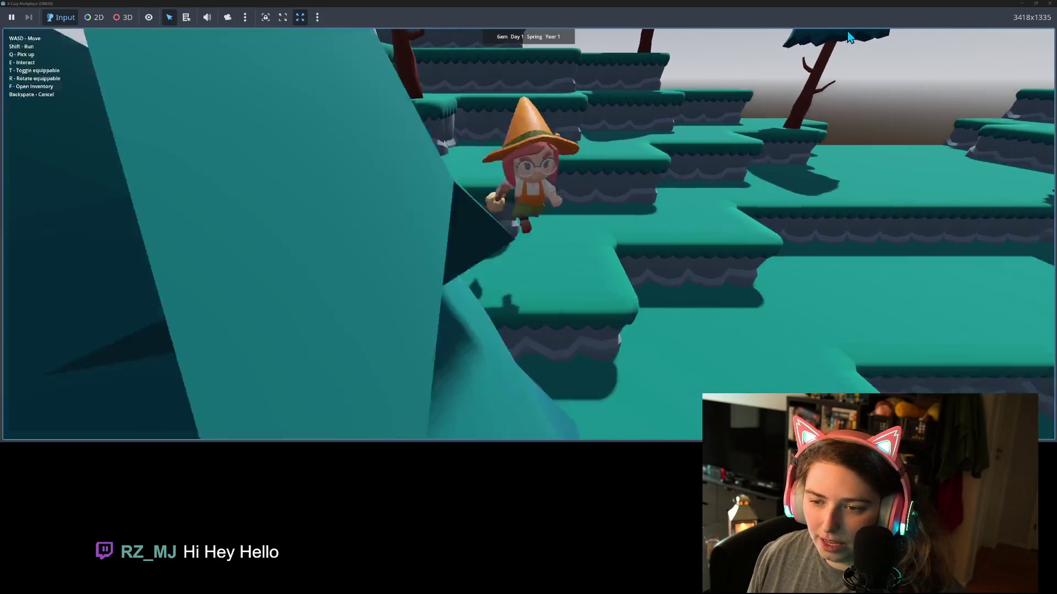
pyautogui.press('w')
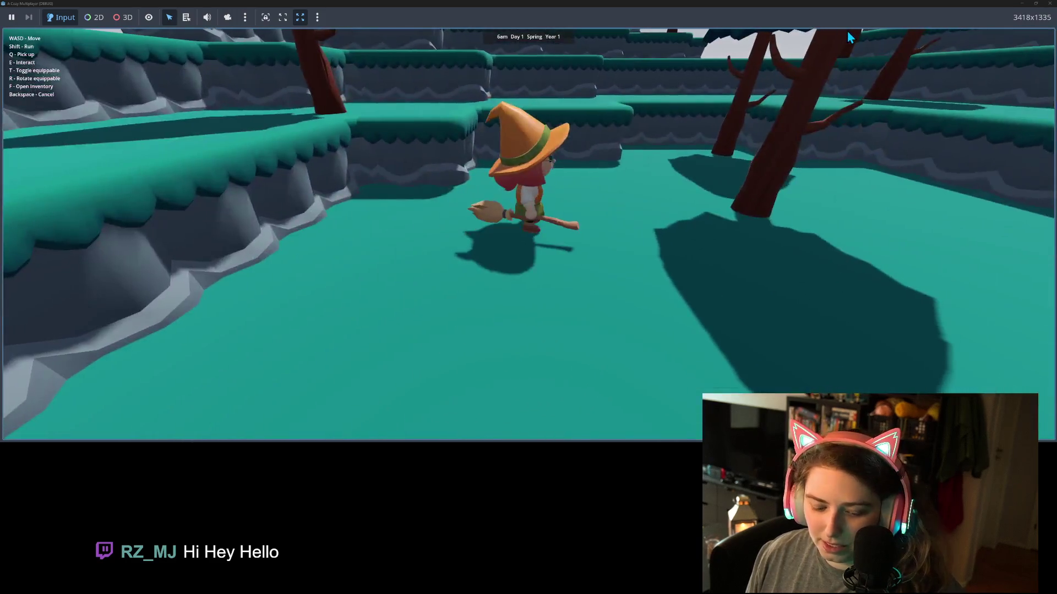
pyautogui.press('a')
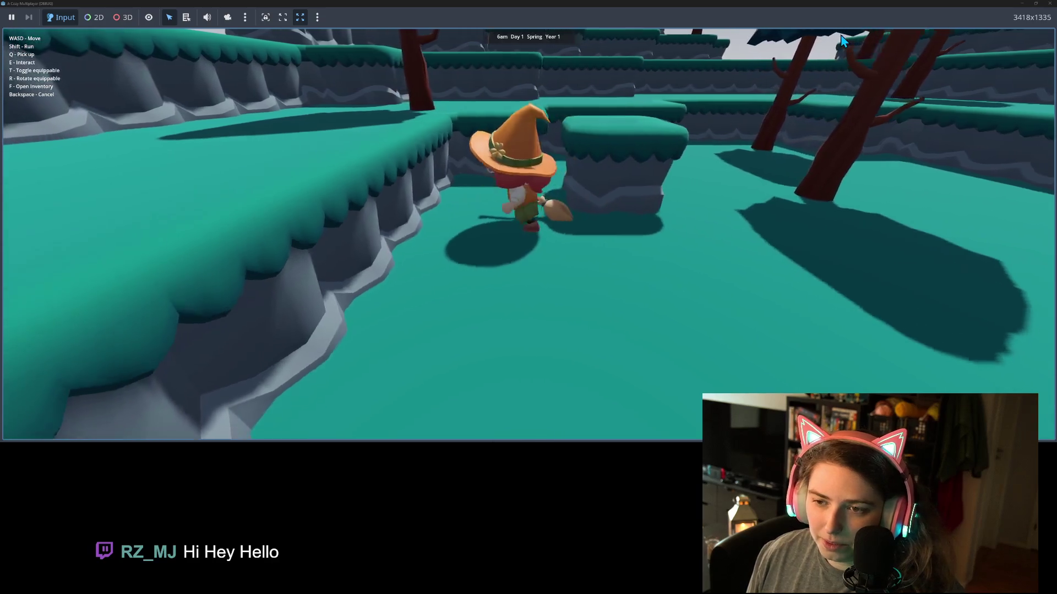
pyautogui.press('d')
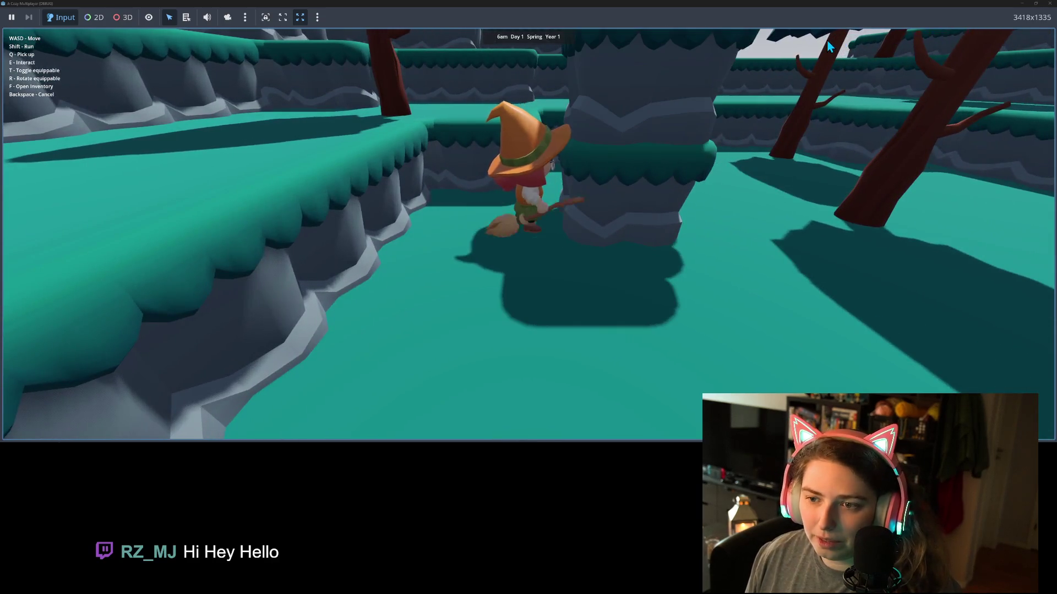
pyautogui.press('a')
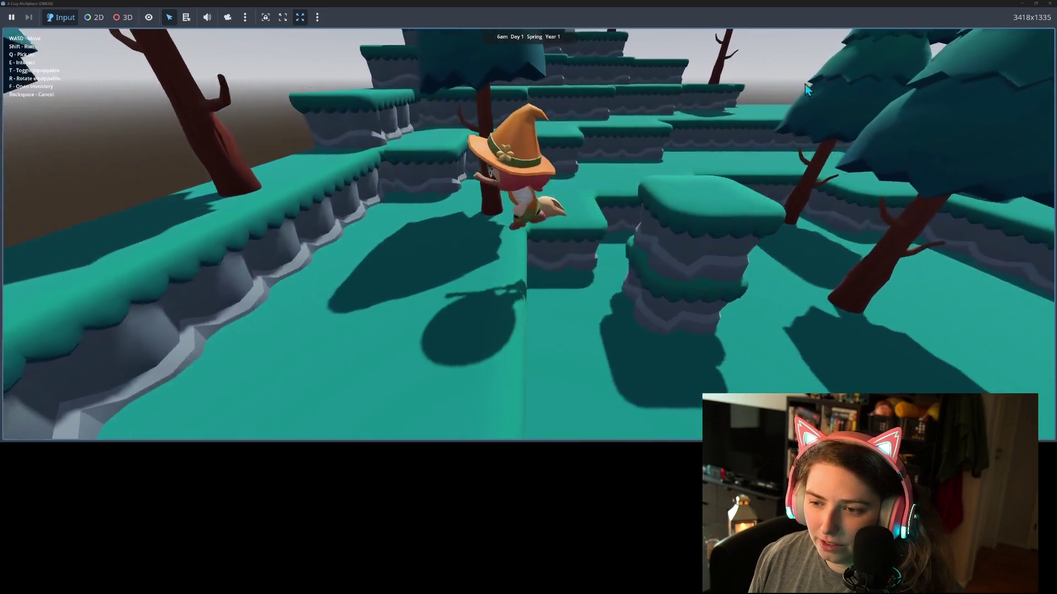
pyautogui.press('d')
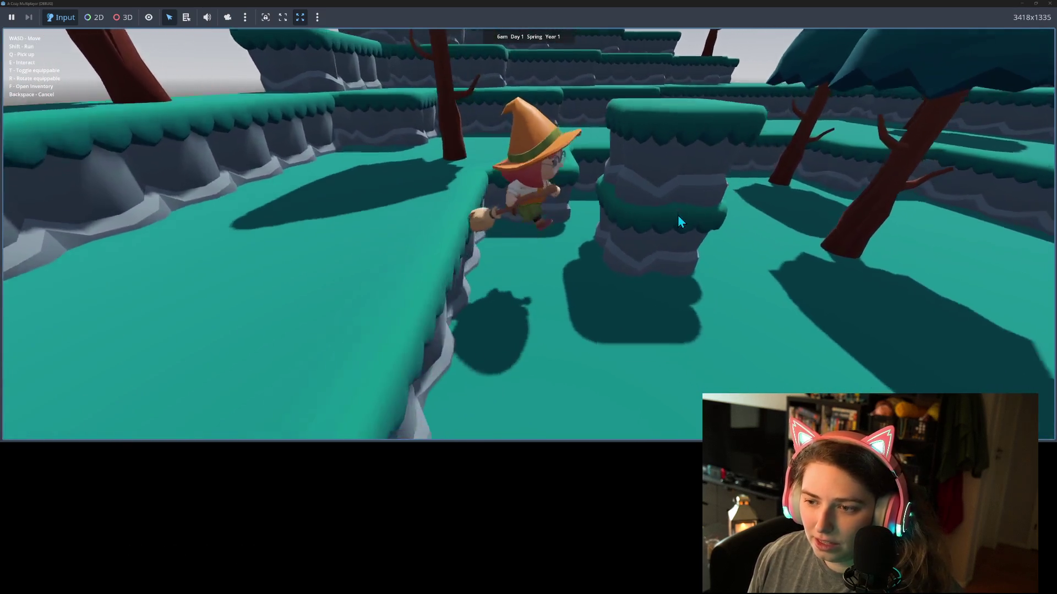
pyautogui.press('w')
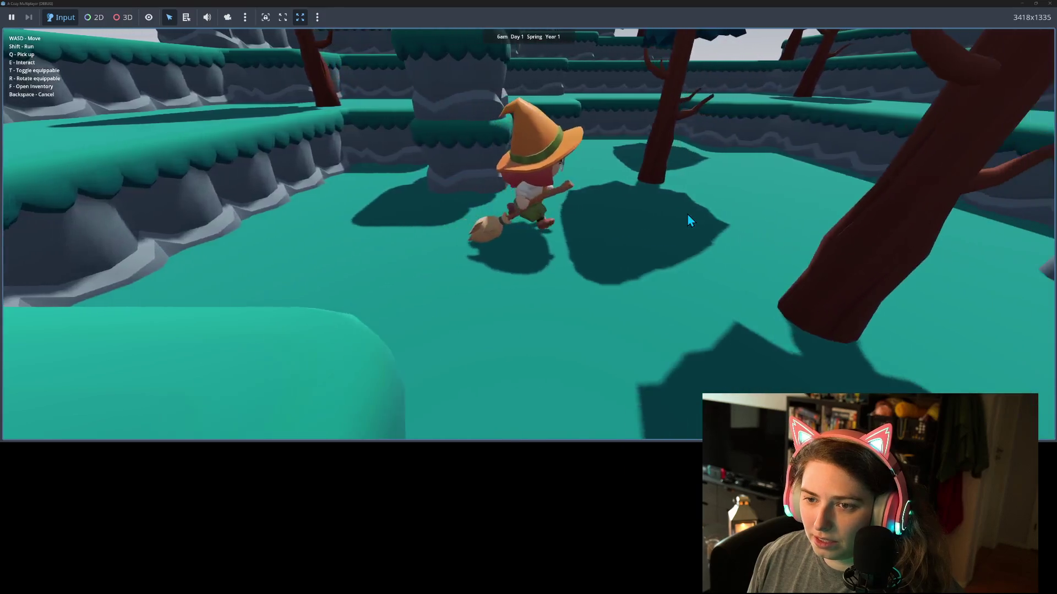
pyautogui.press('d')
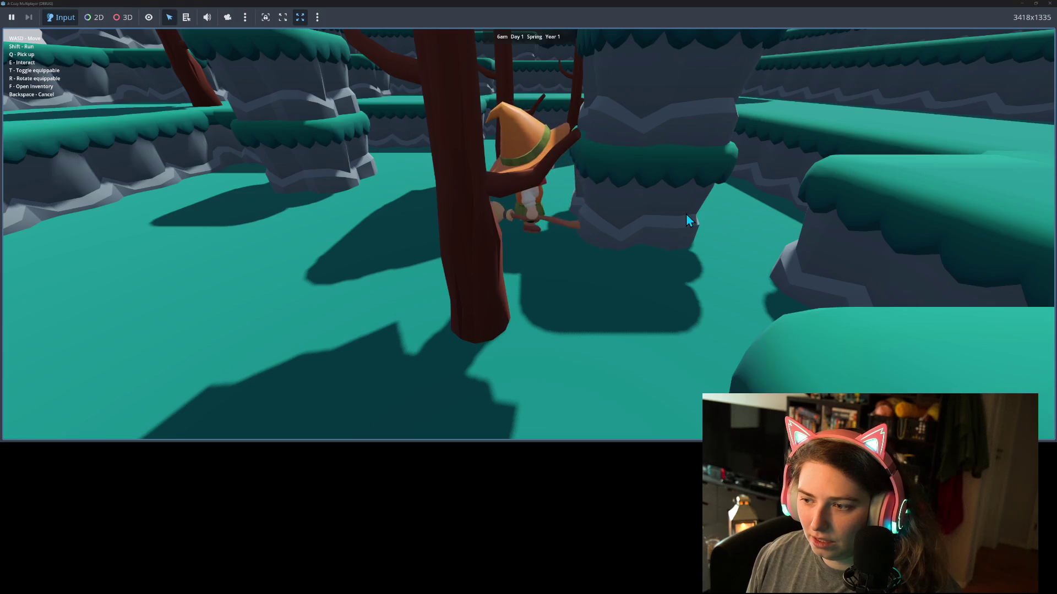
pyautogui.press('s')
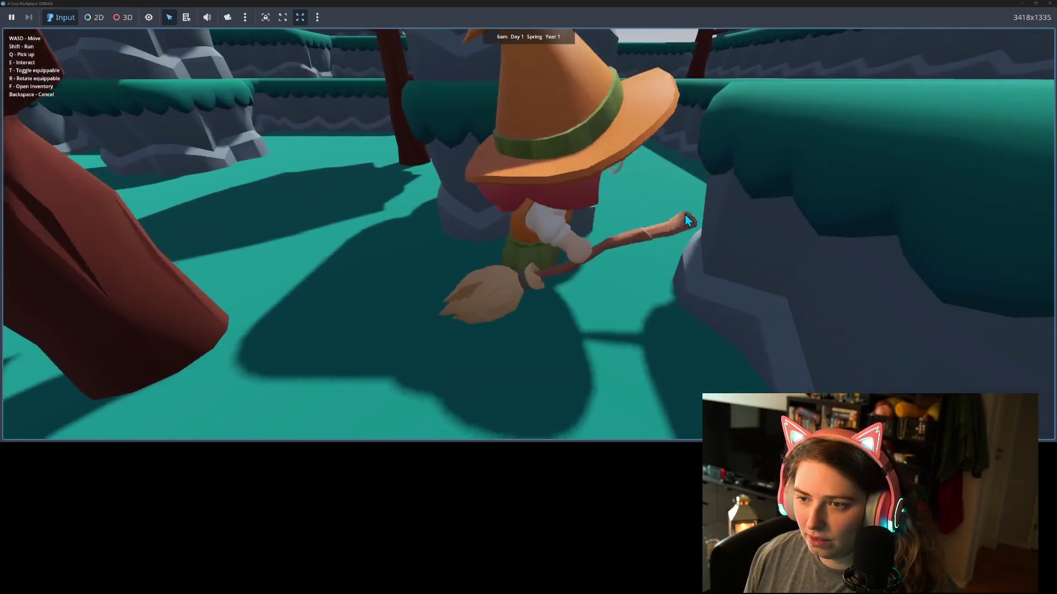
pyautogui.press('w')
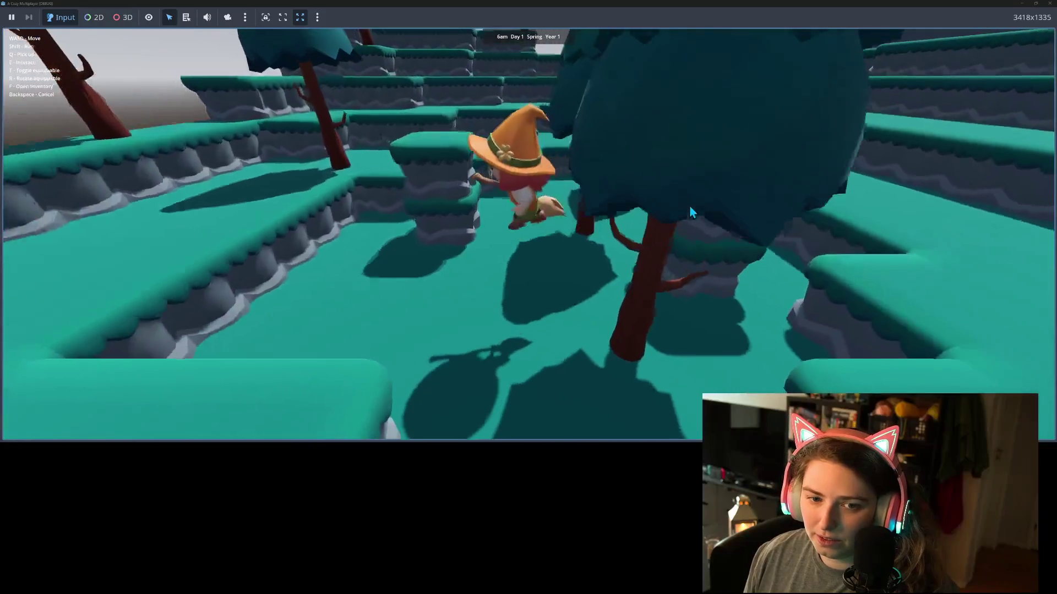
pyautogui.press('s')
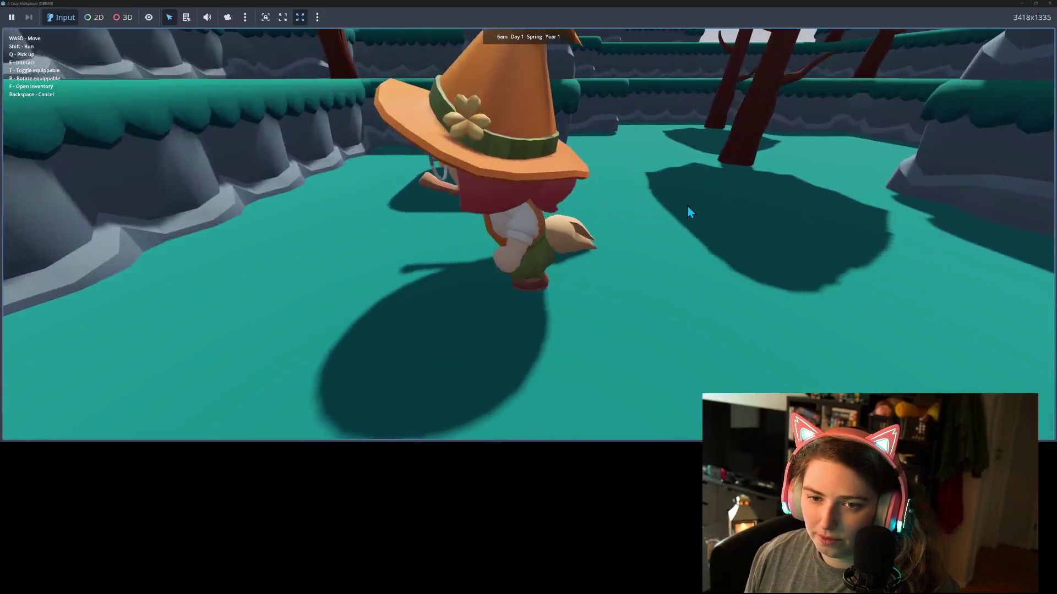
# Walk the witch along the ledges and path, circling behind and around the tree
pyautogui.press('w')
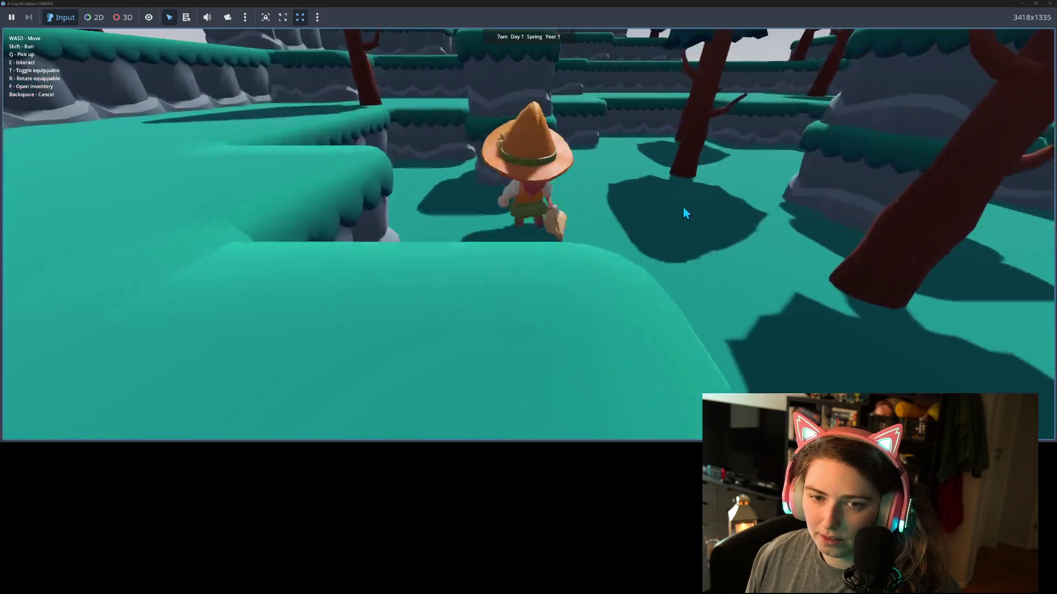
pyautogui.press('a')
pyautogui.press('d')
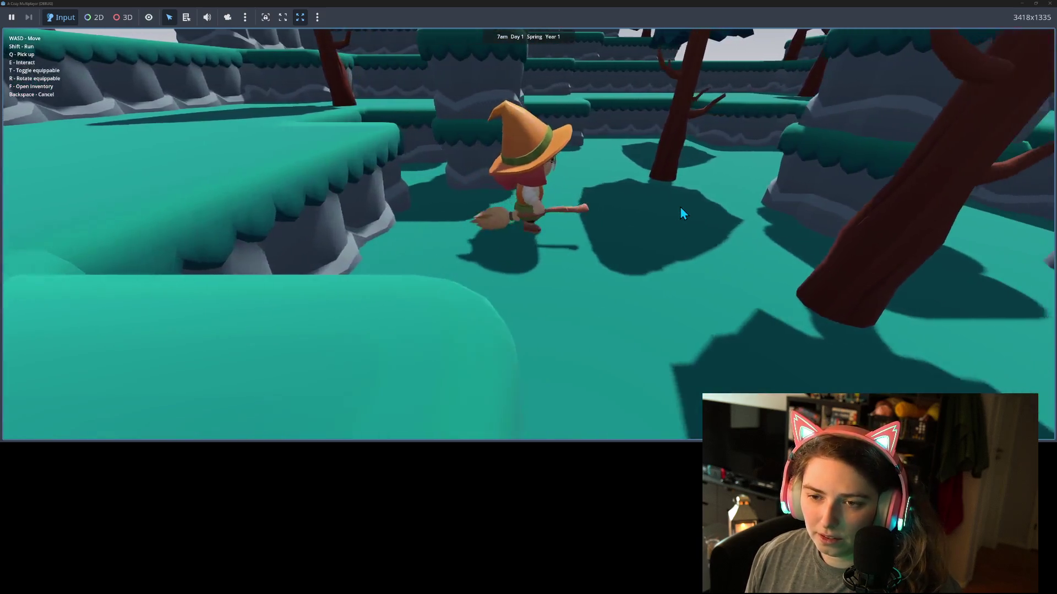
pyautogui.press('s')
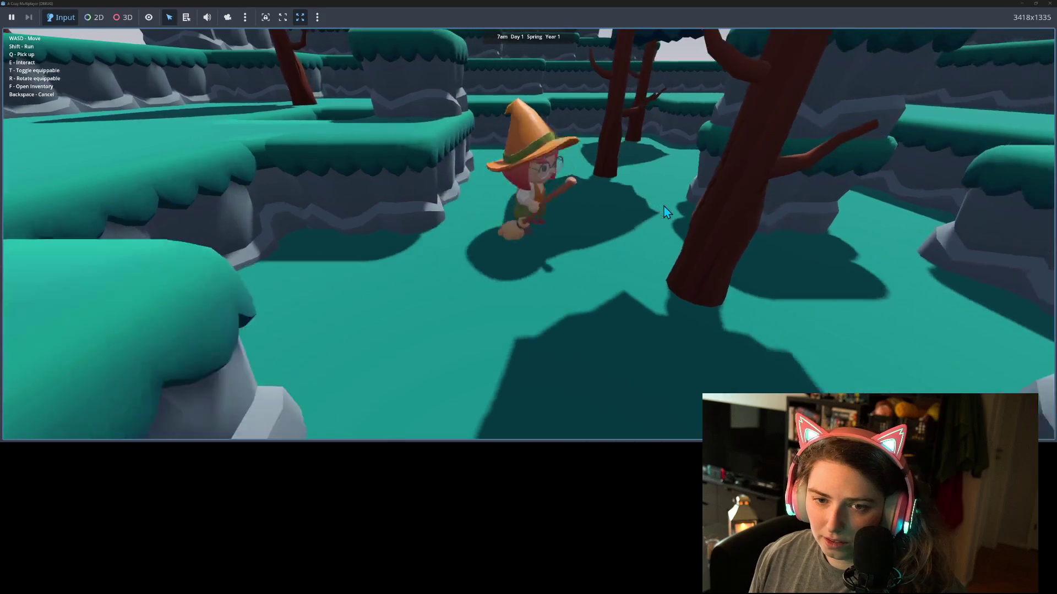
pyautogui.press('w')
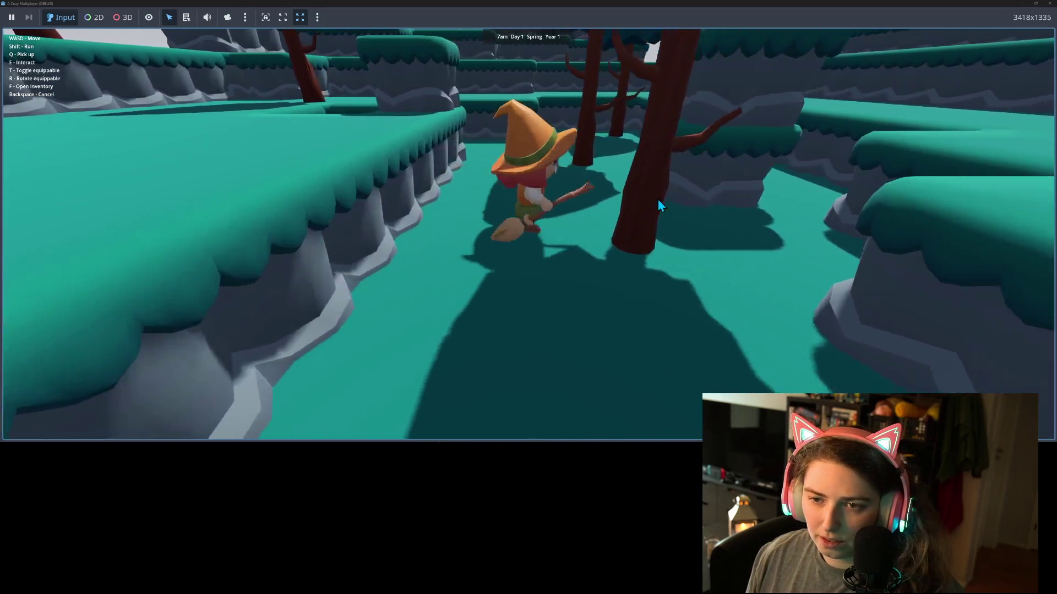
pyautogui.press('s')
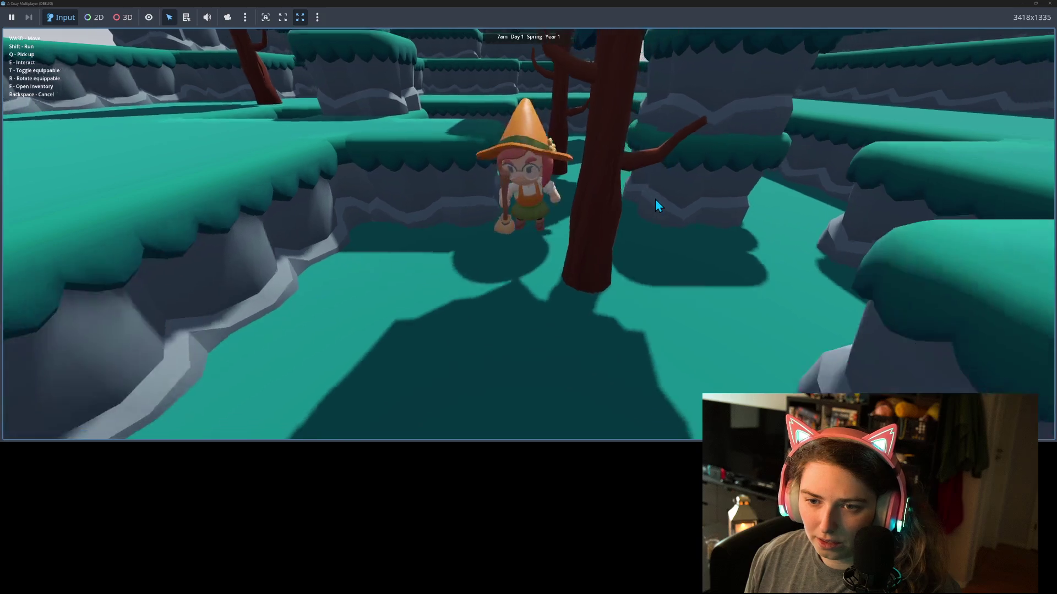
pyautogui.press('a')
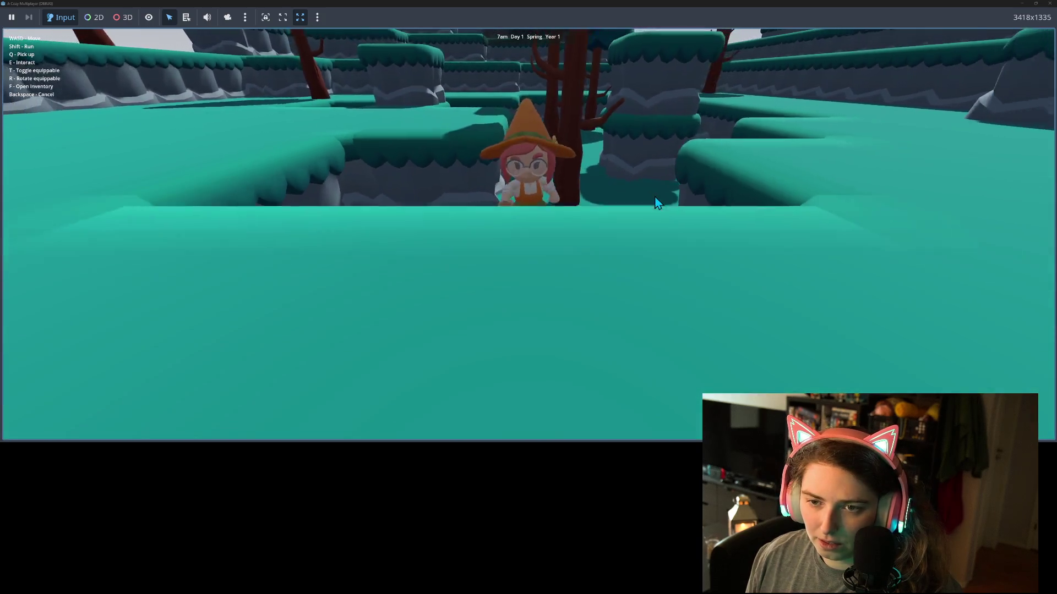
pyautogui.press('w')
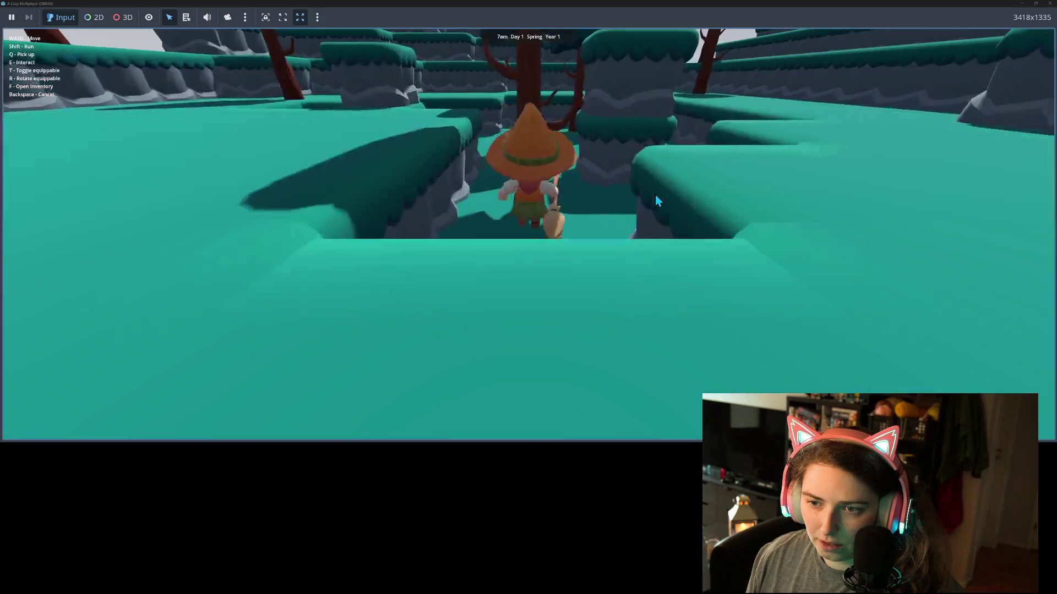
pyautogui.press('s')
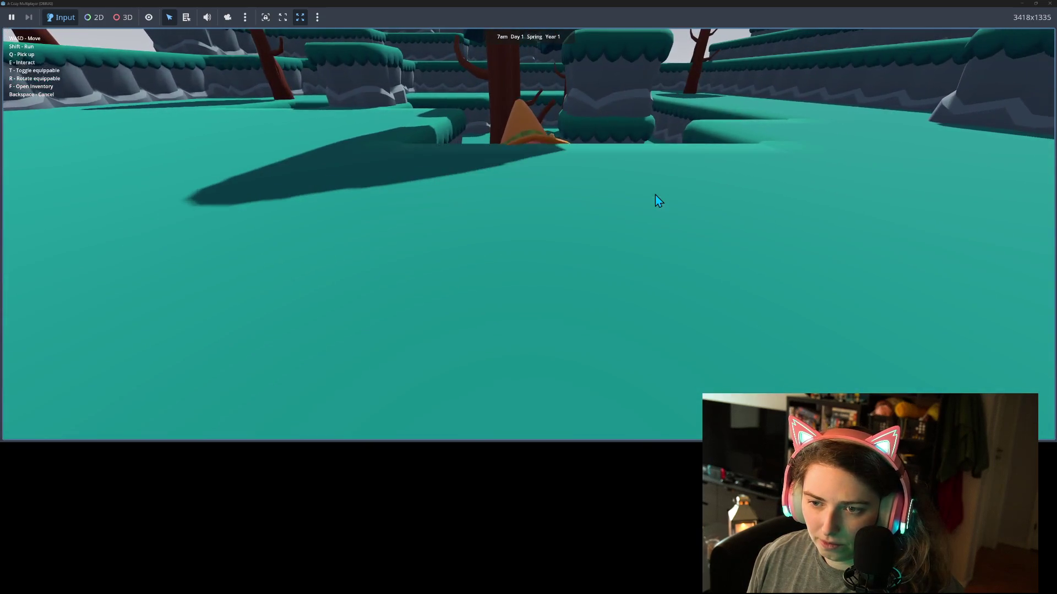
pyautogui.press('s')
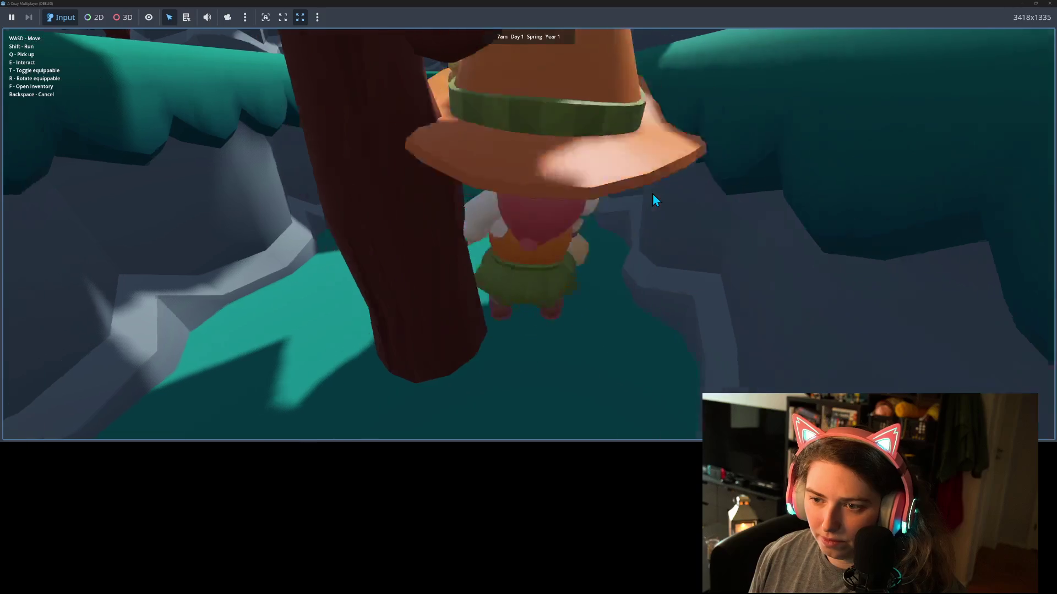
pyautogui.press('s')
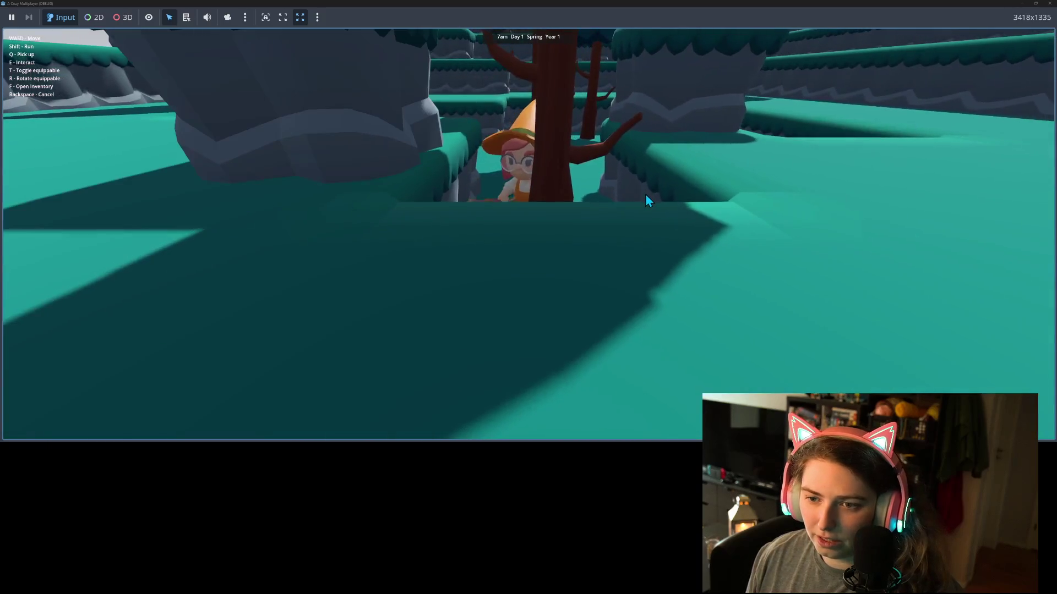
pyautogui.press('d')
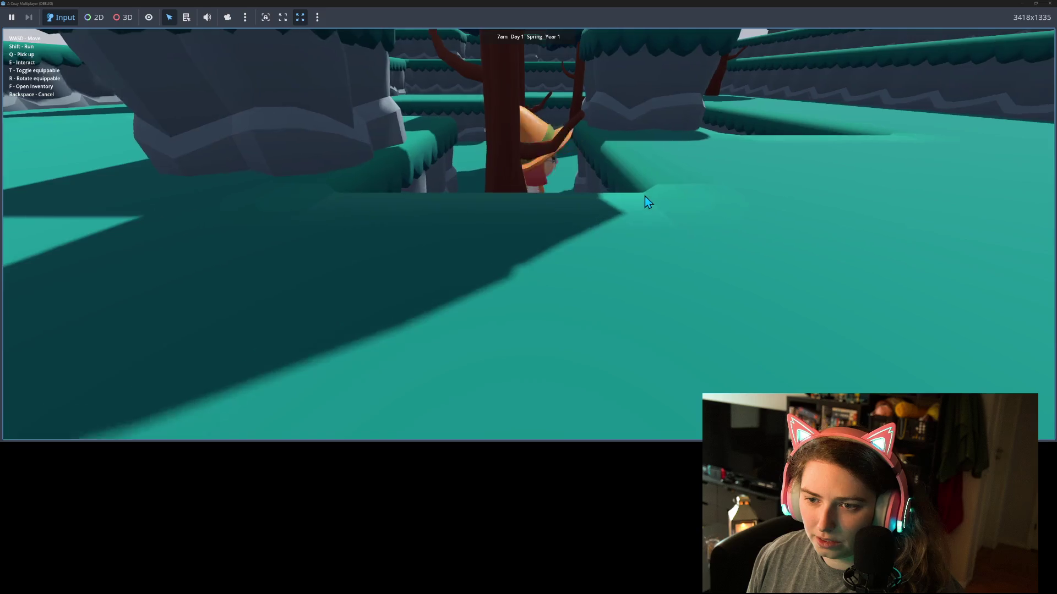
pyautogui.press('w')
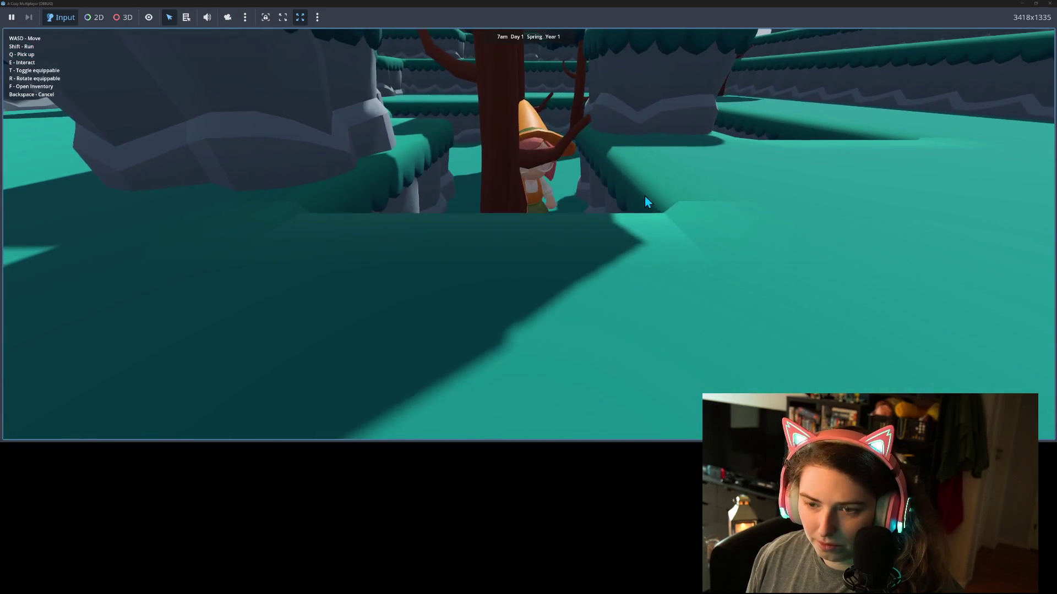
pyautogui.press('w')
pyautogui.press('s')
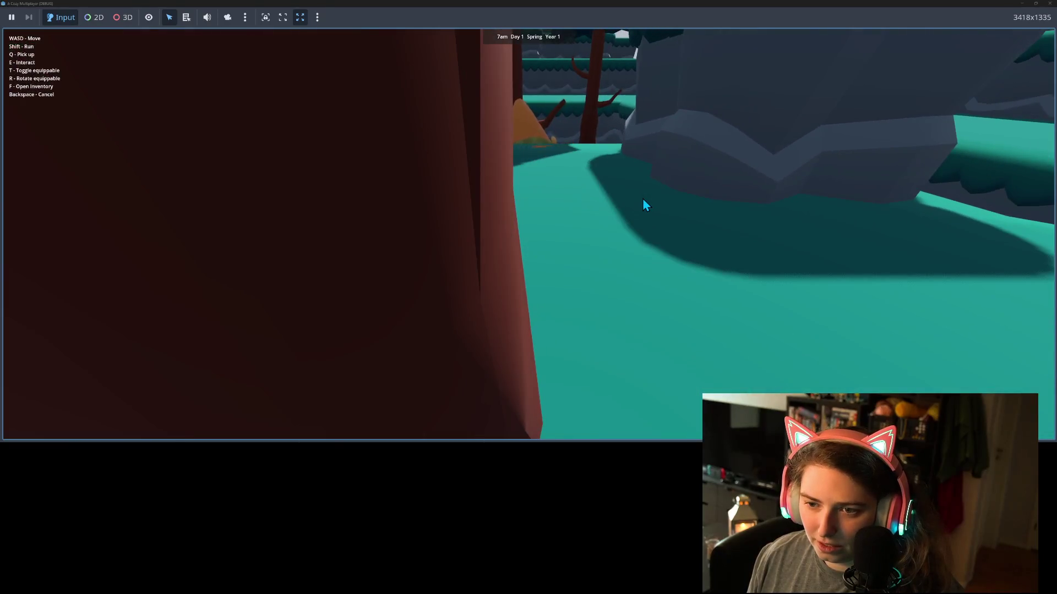
pyautogui.press('s')
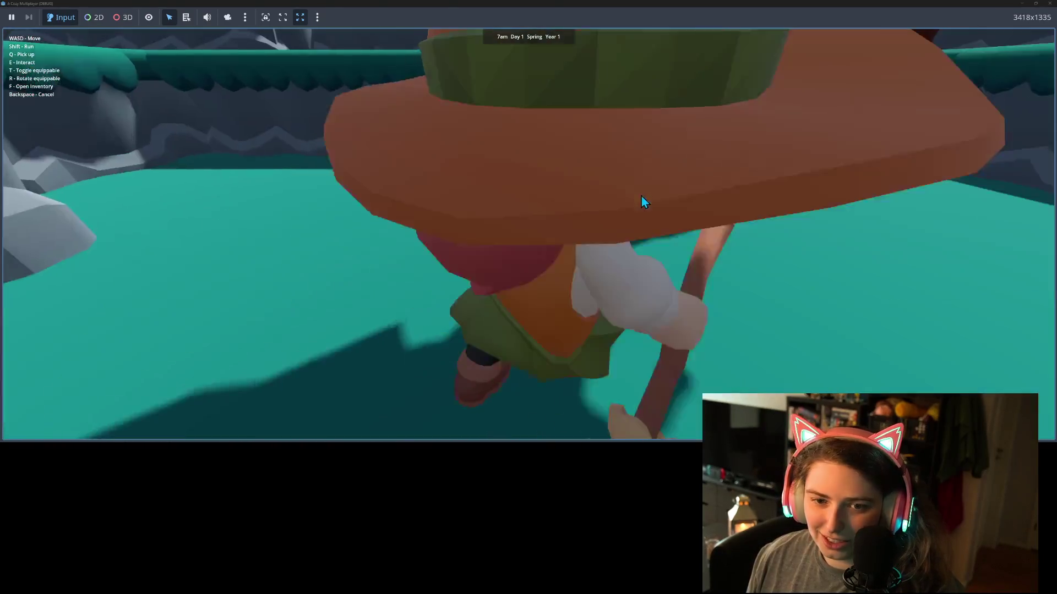
# Climb onto the upper ledges, circle the rock pillar and meadow, then hide the game window
pyautogui.press('s')
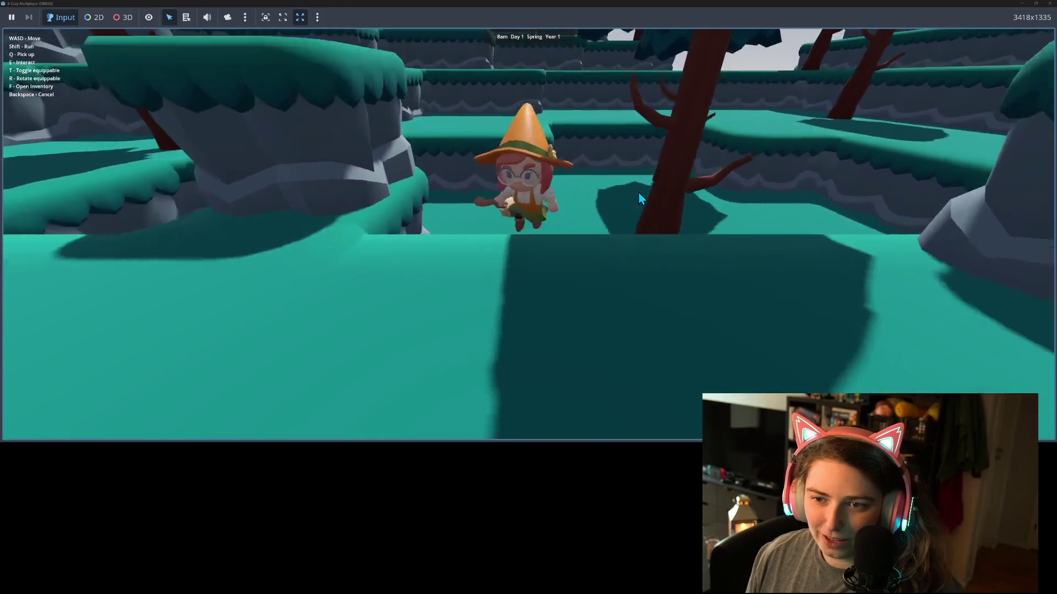
pyautogui.press('s')
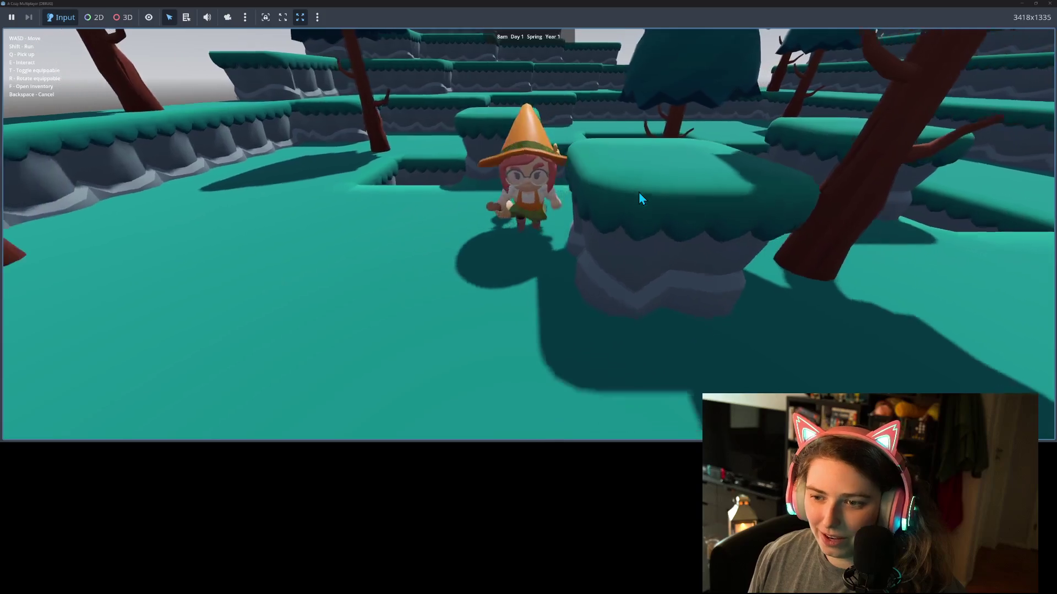
pyautogui.press('a')
pyautogui.press('d')
pyautogui.press('s')
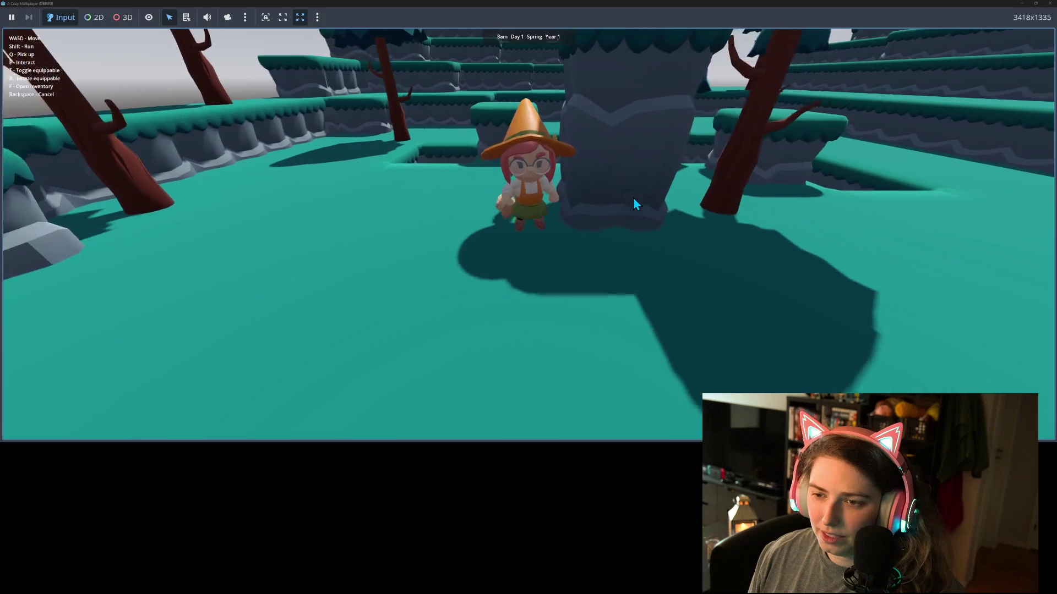
pyautogui.press('w')
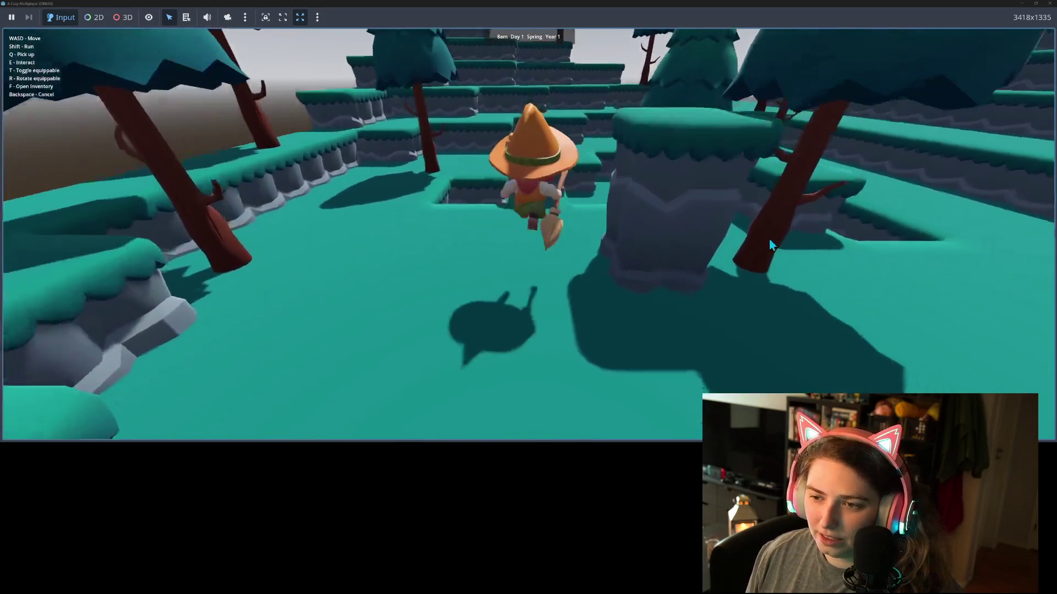
pyautogui.press('d')
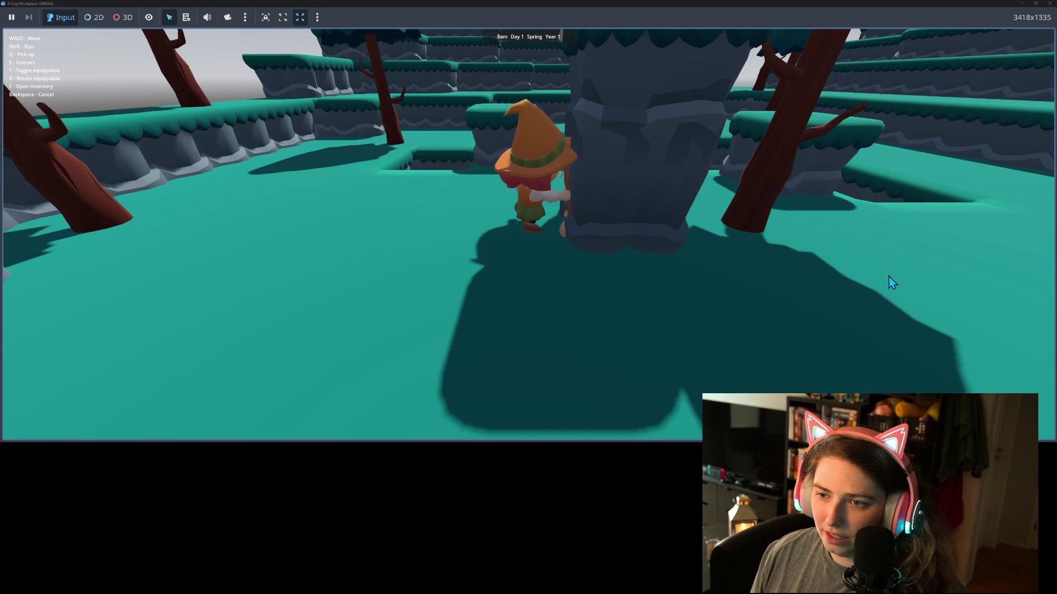
pyautogui.press('s')
pyautogui.press('a')
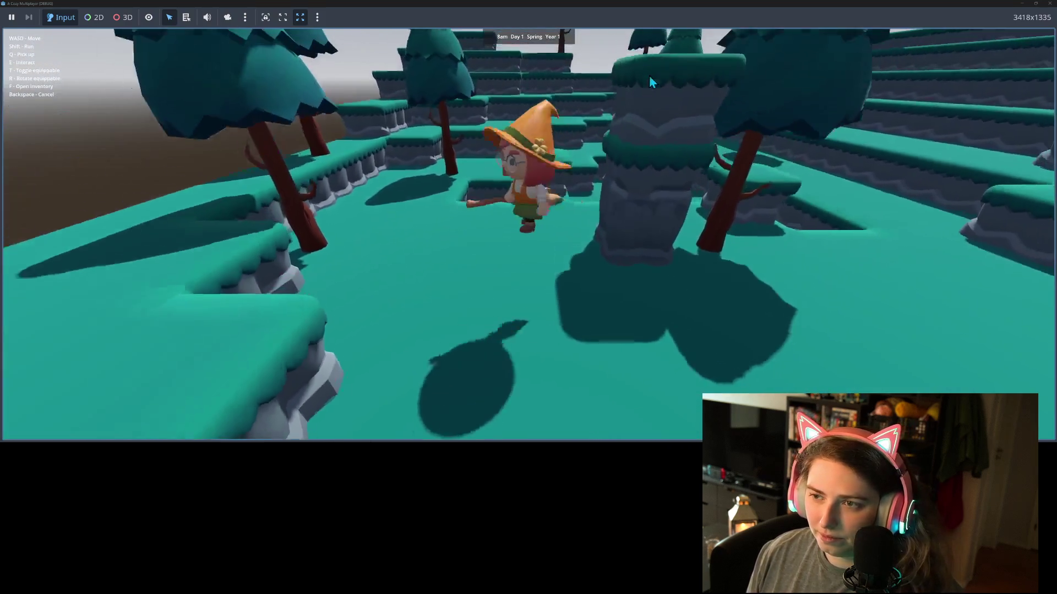
pyautogui.press('s')
pyautogui.press('a')
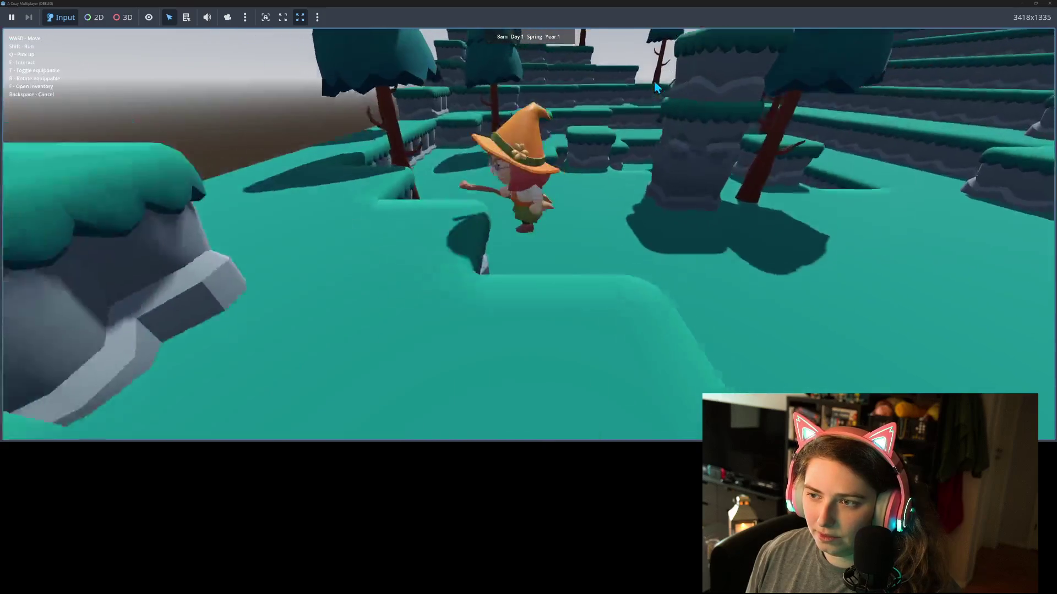
pyautogui.press('s')
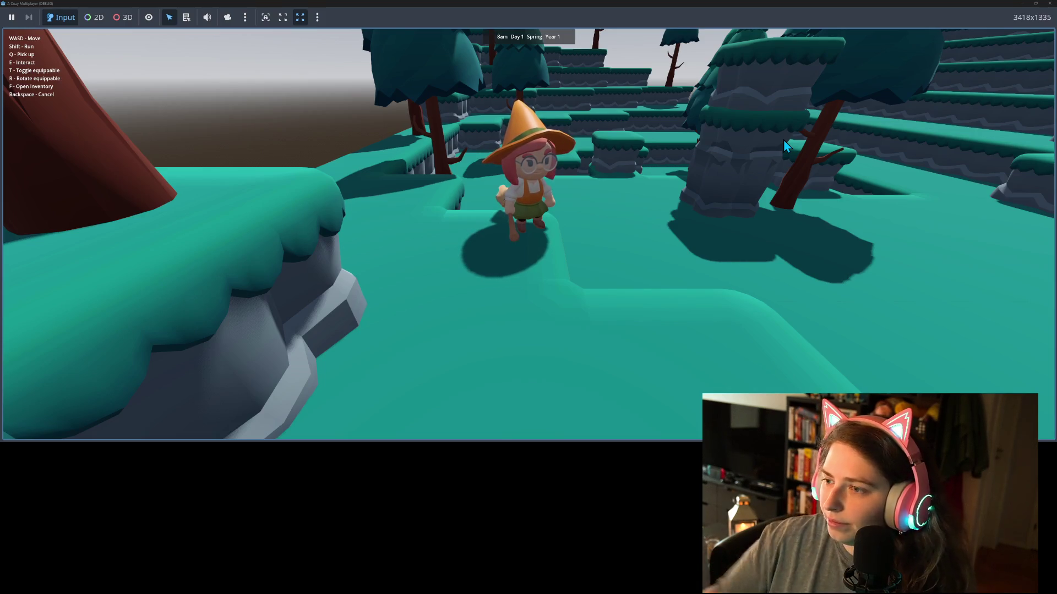
pyautogui.click(1022, 4)
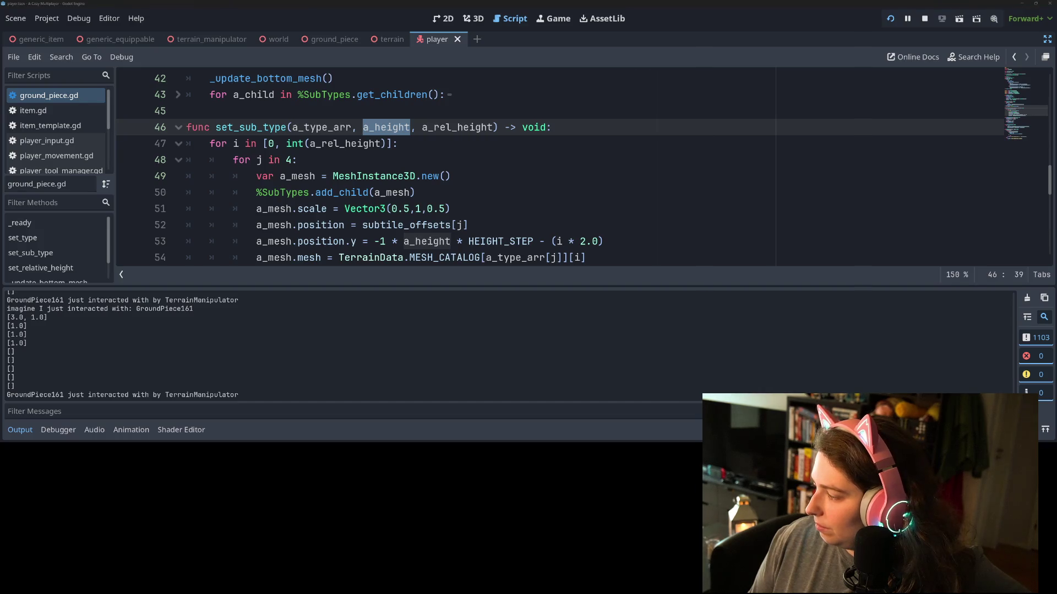
pyautogui.hotkey('alt', 'Tab')
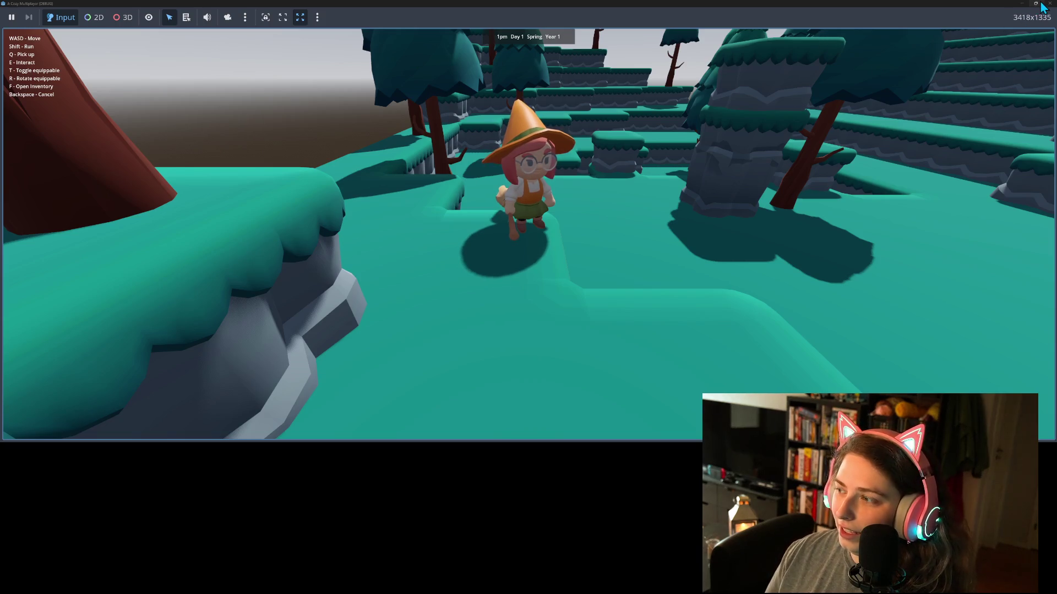
pyautogui.moveTo(1046, 7)
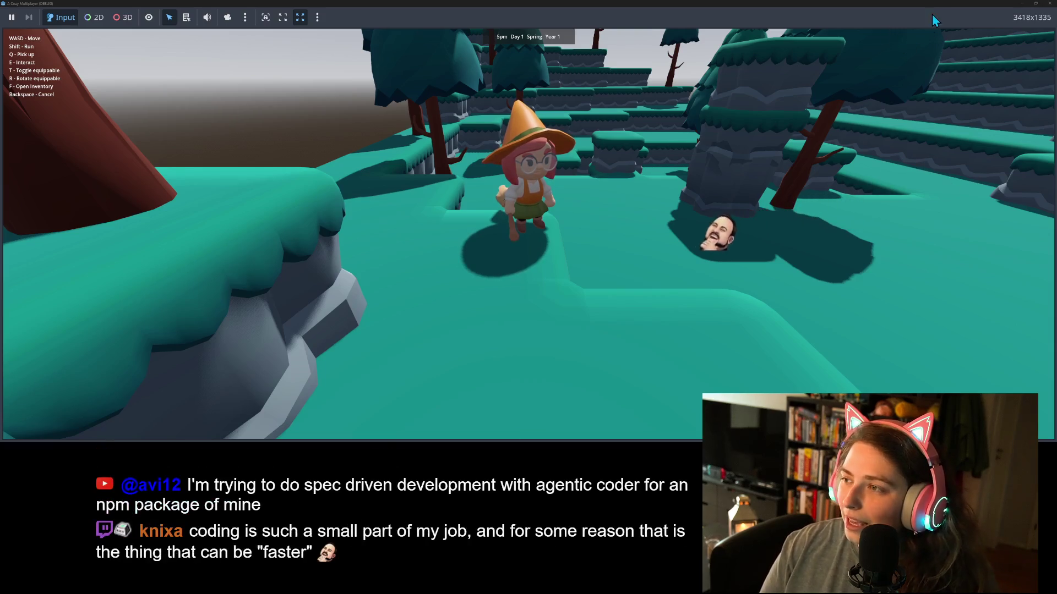
# Stop the game and collapse the output log to show more of ground_piece.gd
pyautogui.press('F8')
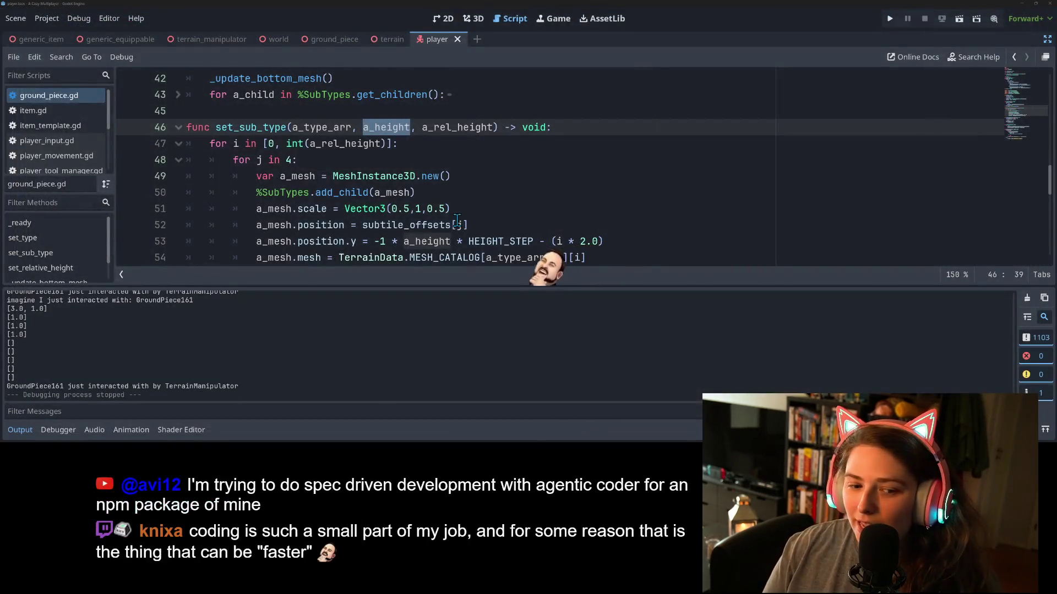
pyautogui.click(22, 435)
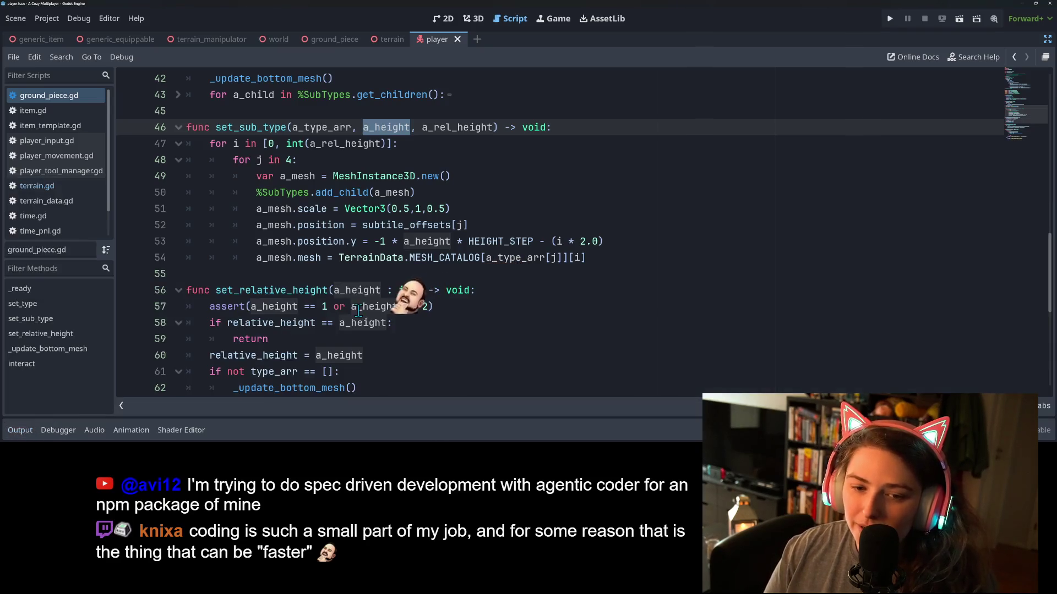
pyautogui.scroll(-2, 385, 297)
pyautogui.scroll(1, 406, 309)
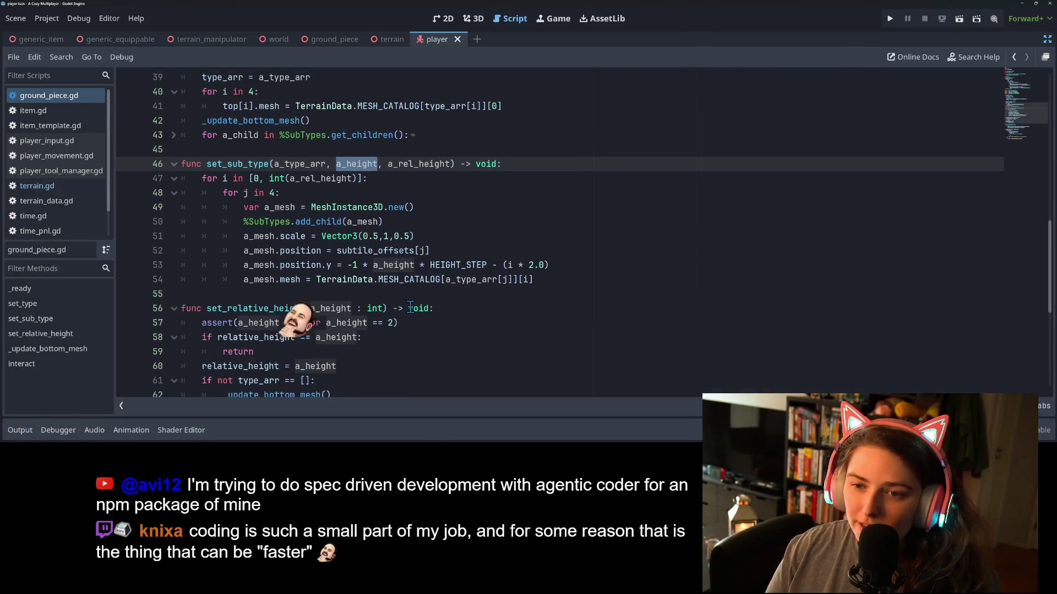
# Edit line 53 so each sub-mesh's y position also subtracts (i * 2.0)
pyautogui.click(589, 270)
pyautogui.click(590, 279)
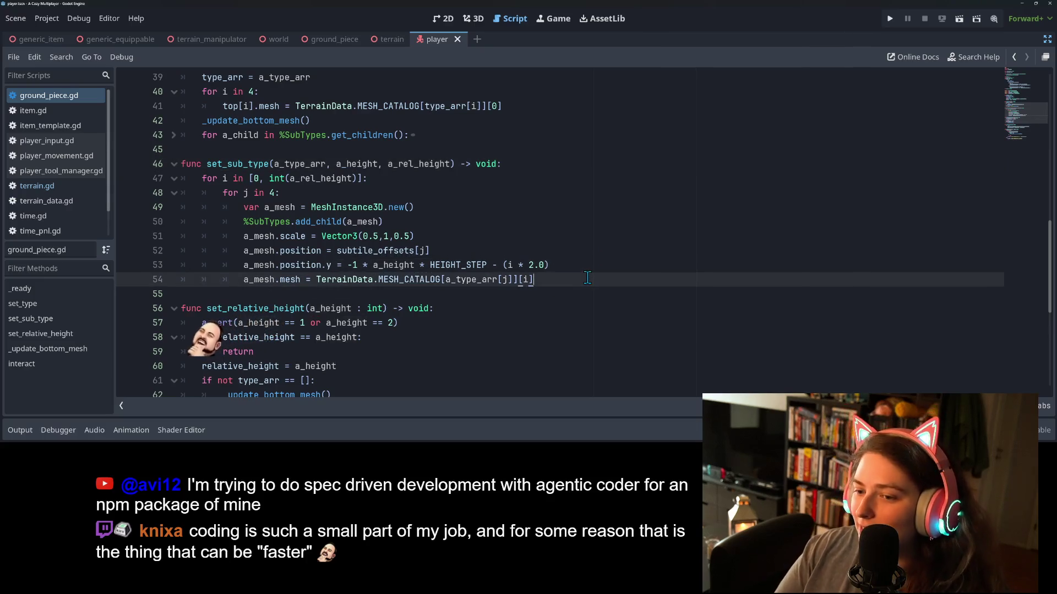
pyautogui.click(604, 256)
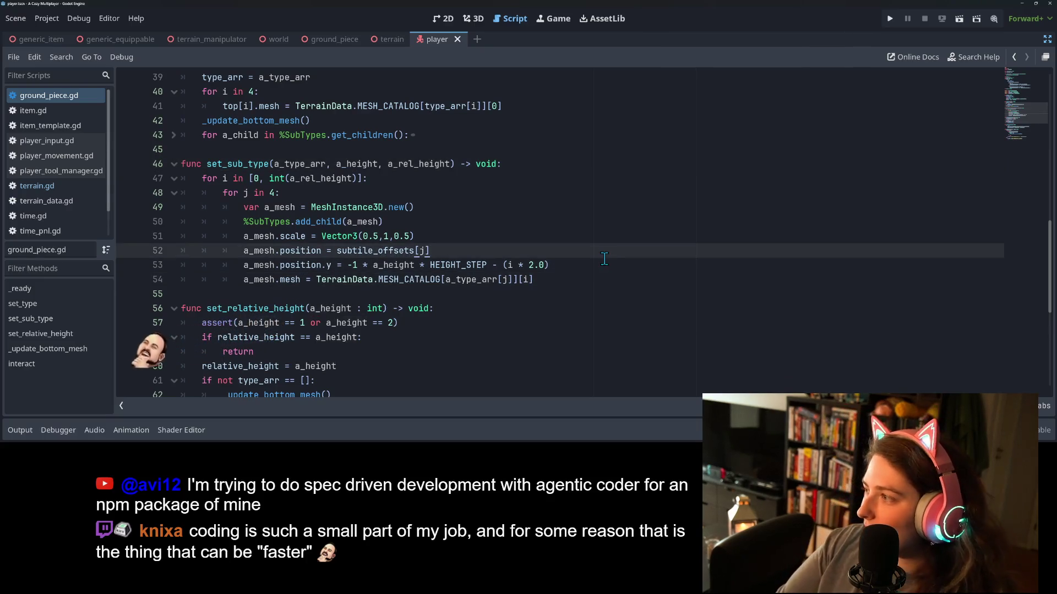
pyautogui.click(522, 240)
pyautogui.click(481, 245)
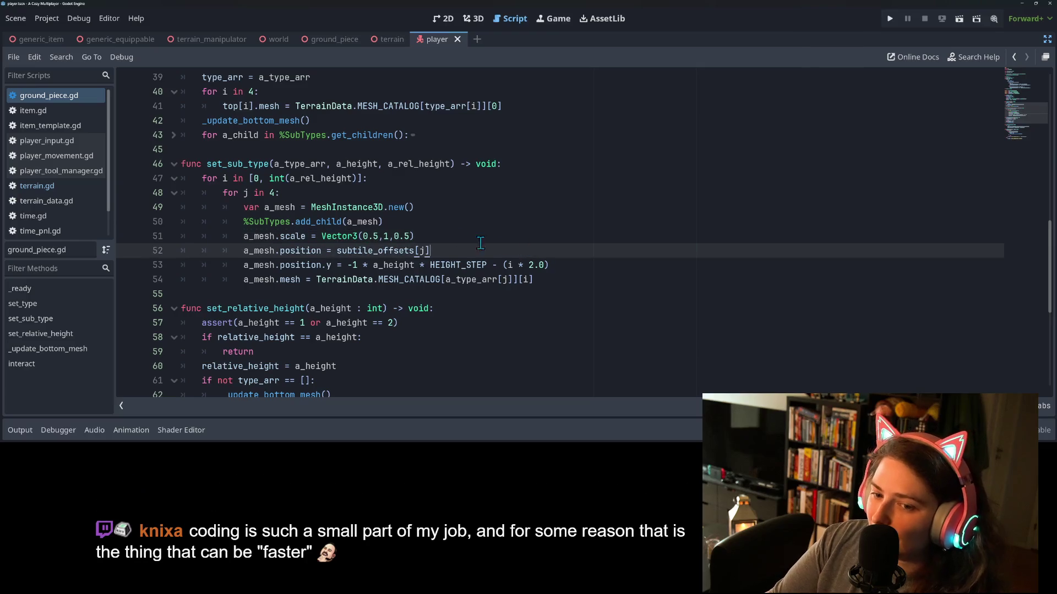
pyautogui.click(385, 236)
pyautogui.click(397, 236)
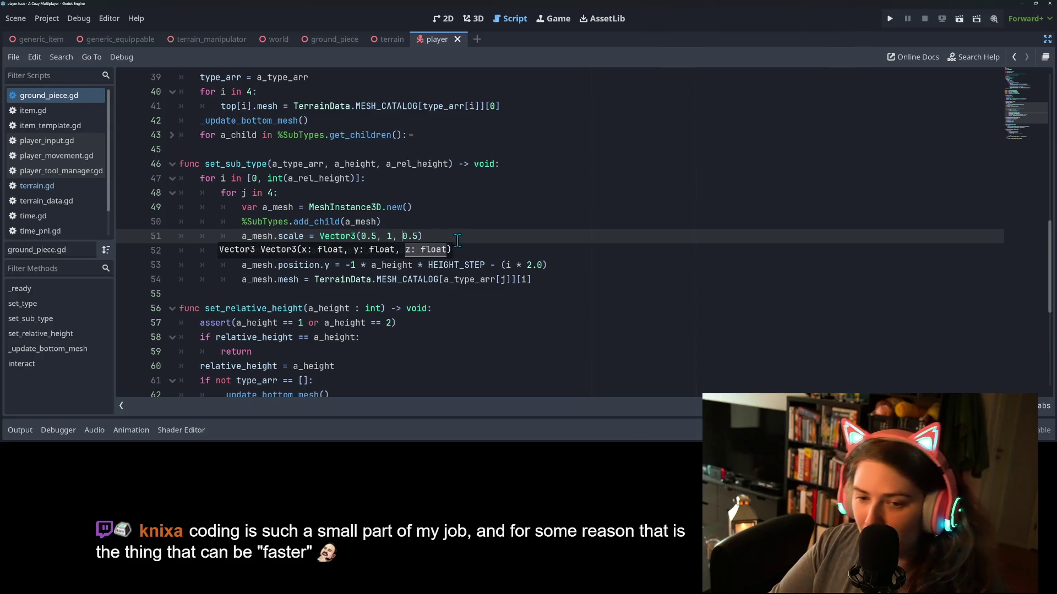
pyautogui.click(616, 270)
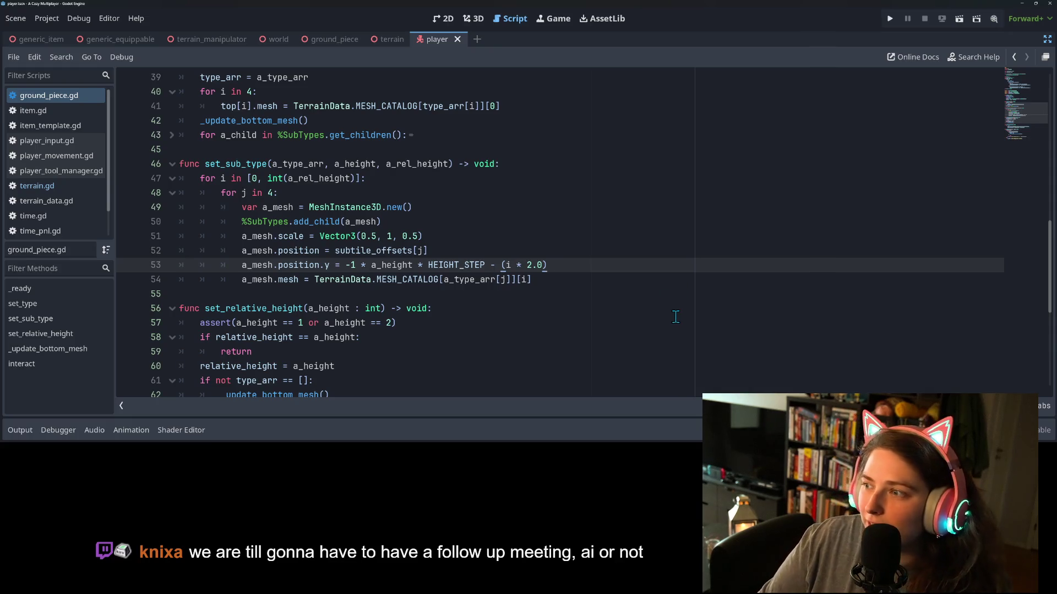
pyautogui.click(585, 283)
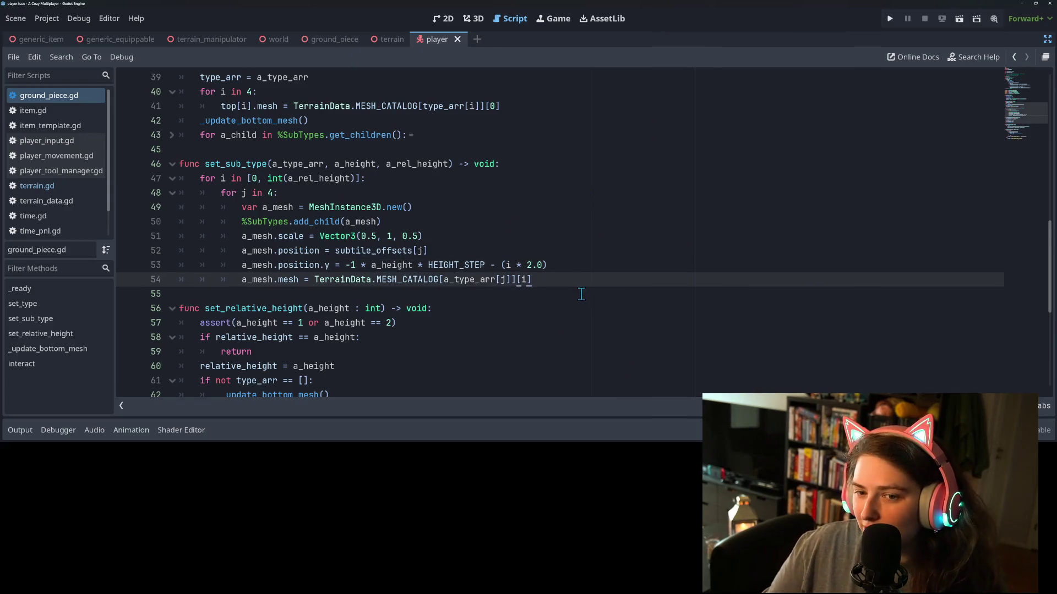
pyautogui.click(590, 267)
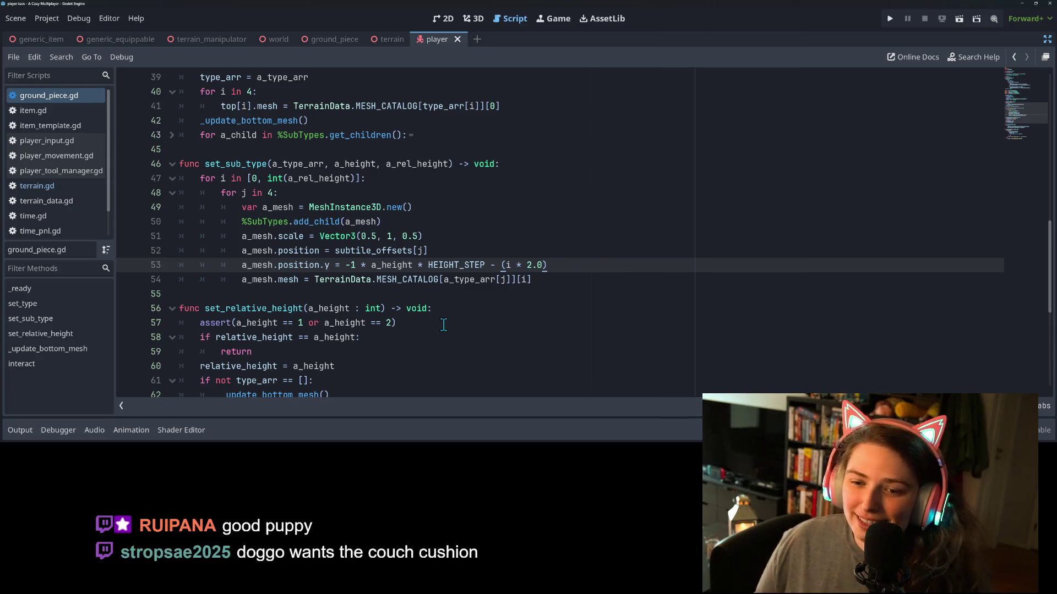
pyautogui.click(595, 288)
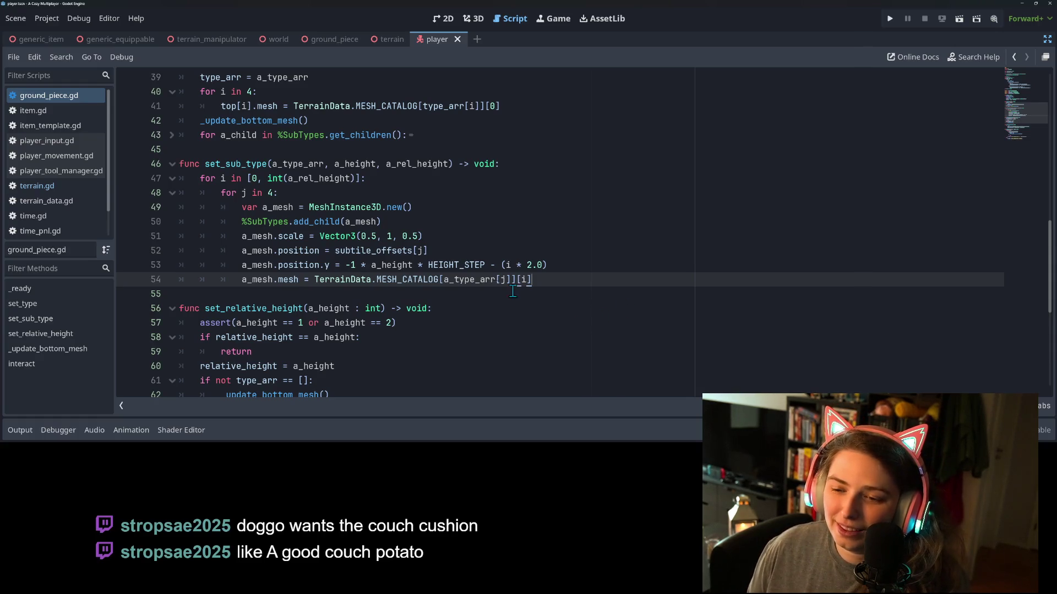
pyautogui.moveTo(486, 268)
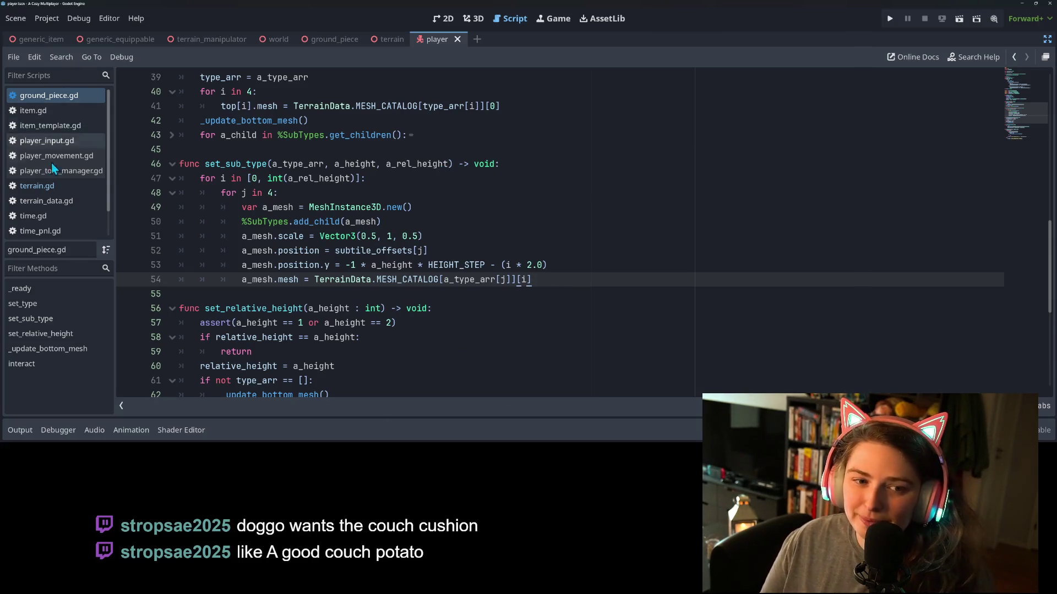
pyautogui.click(37, 186)
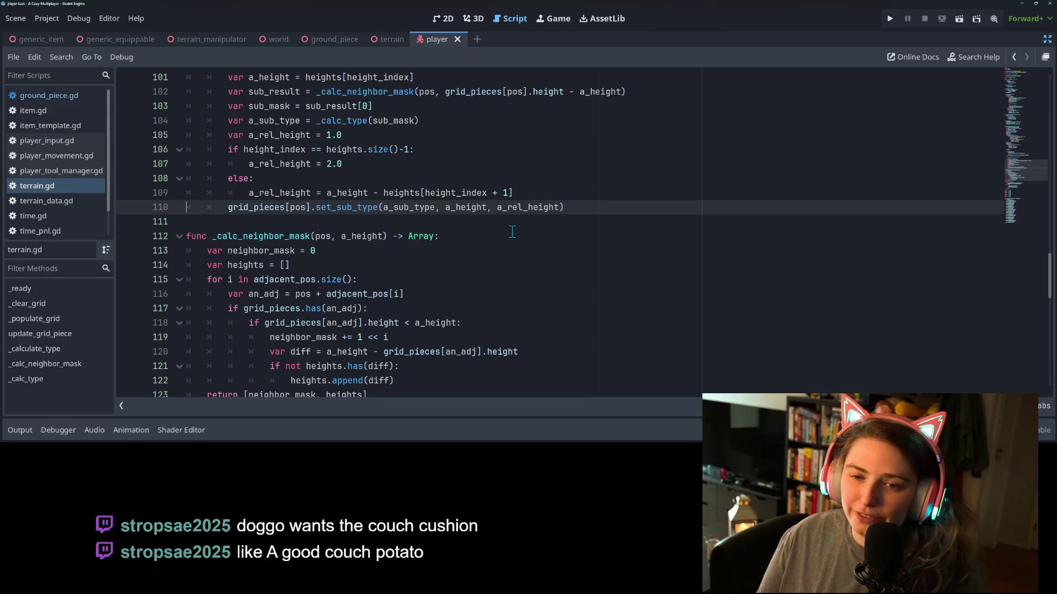
pyautogui.scroll(5, 515, 291)
pyautogui.scroll(2, 486, 307)
pyautogui.click(323, 223)
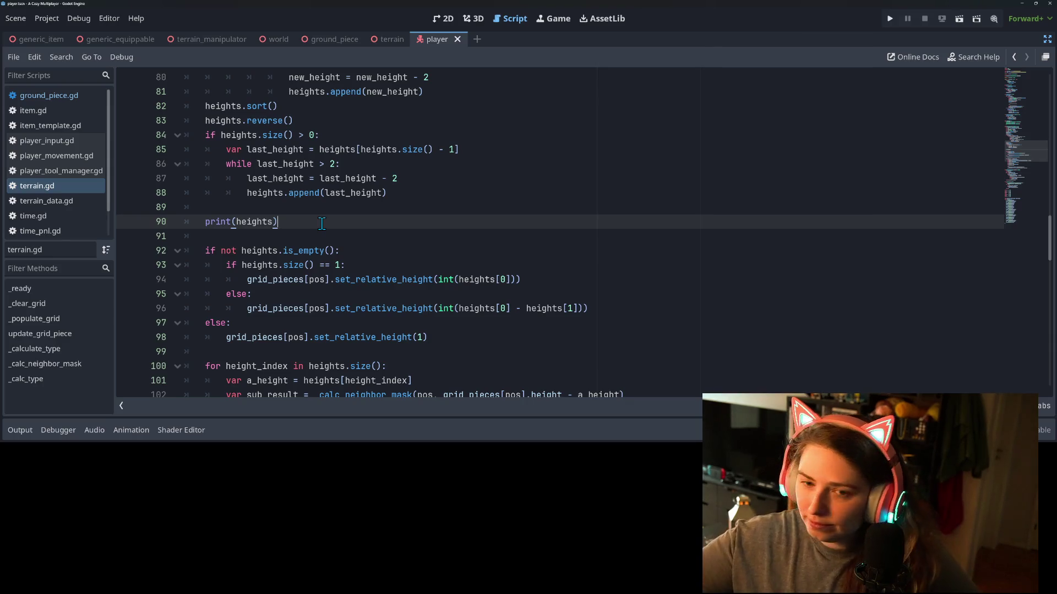
pyautogui.click(348, 178)
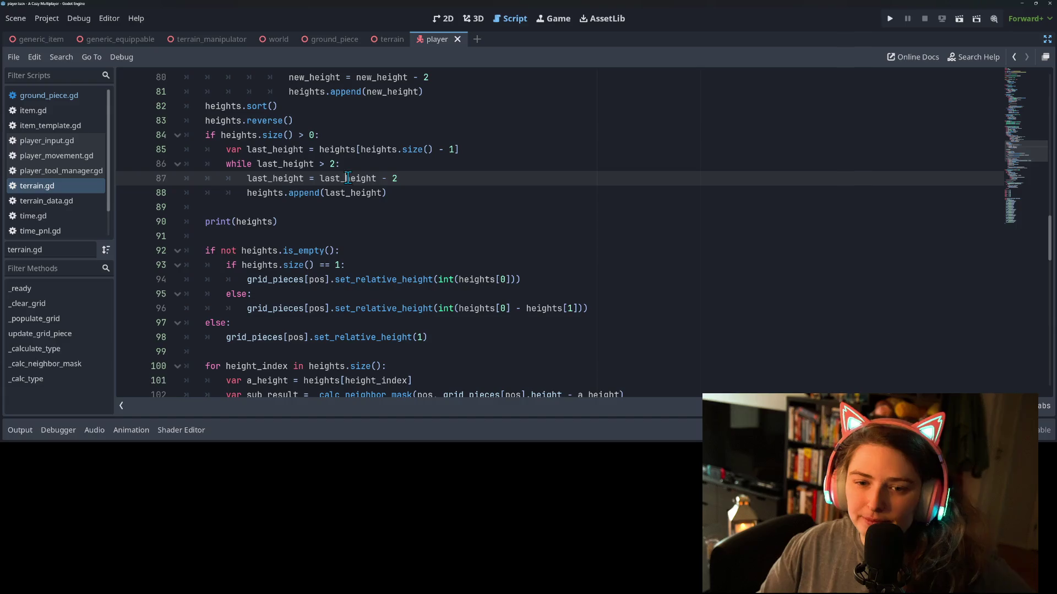
pyautogui.scroll(3, 334, 197)
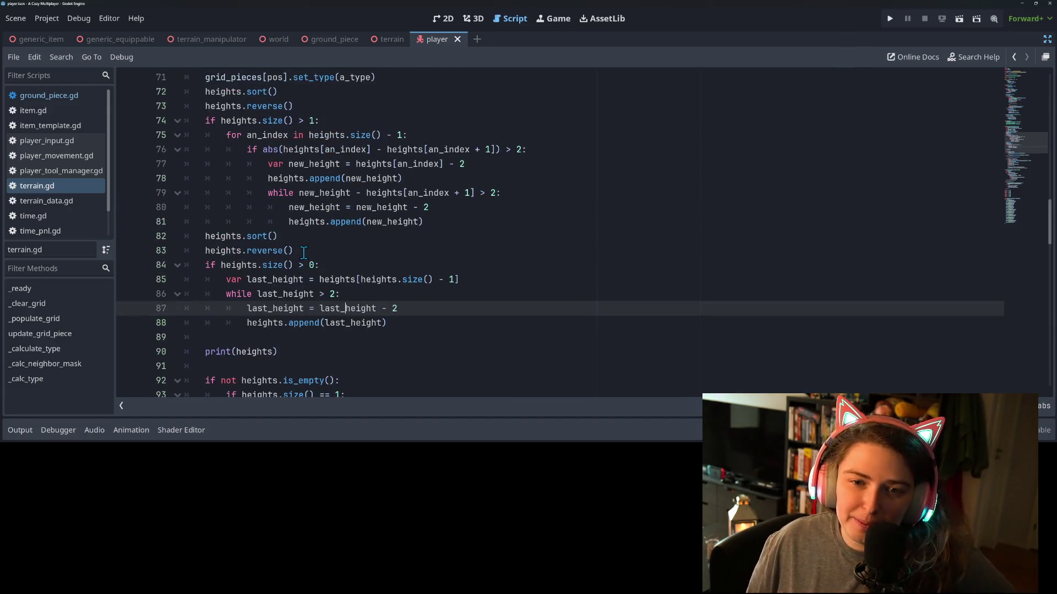
pyautogui.click(303, 252)
pyautogui.doubleClick(255, 250)
pyautogui.click(232, 250)
pyautogui.doubleClick(233, 251)
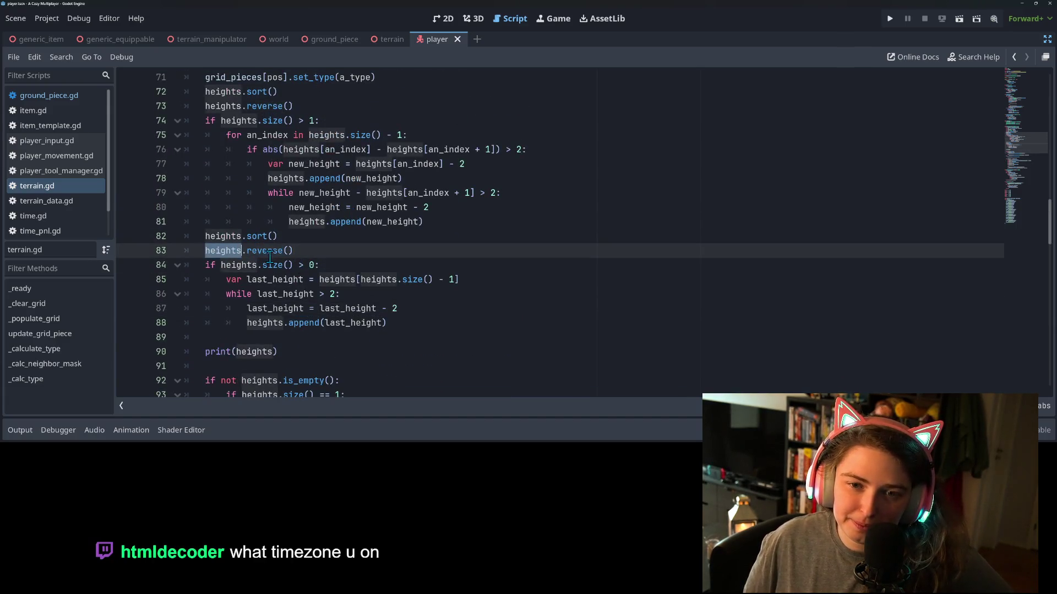
pyautogui.click(274, 251)
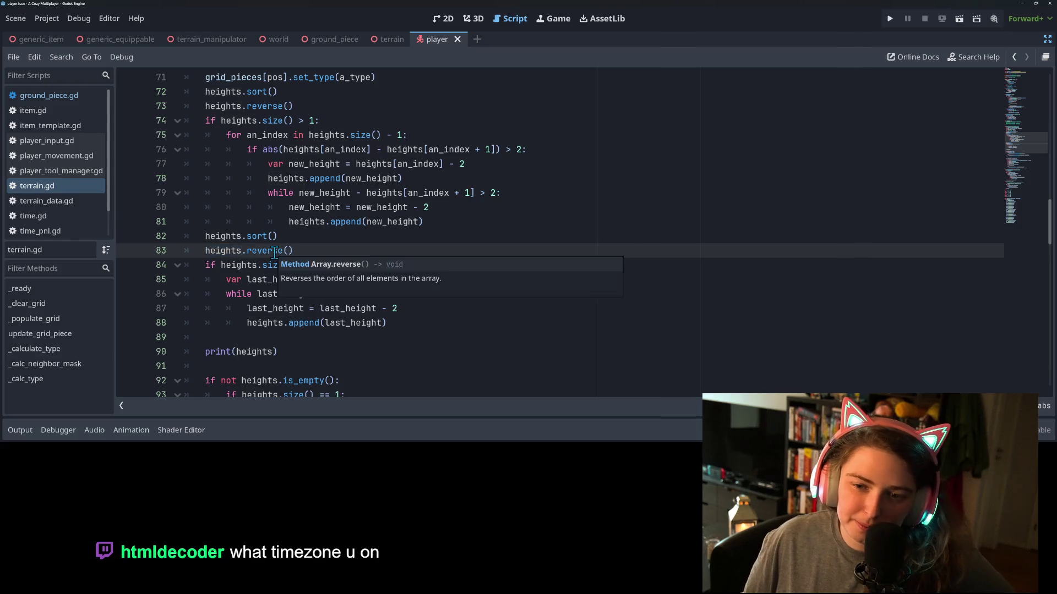
pyautogui.doubleClick(346, 222)
pyautogui.doubleClick(307, 223)
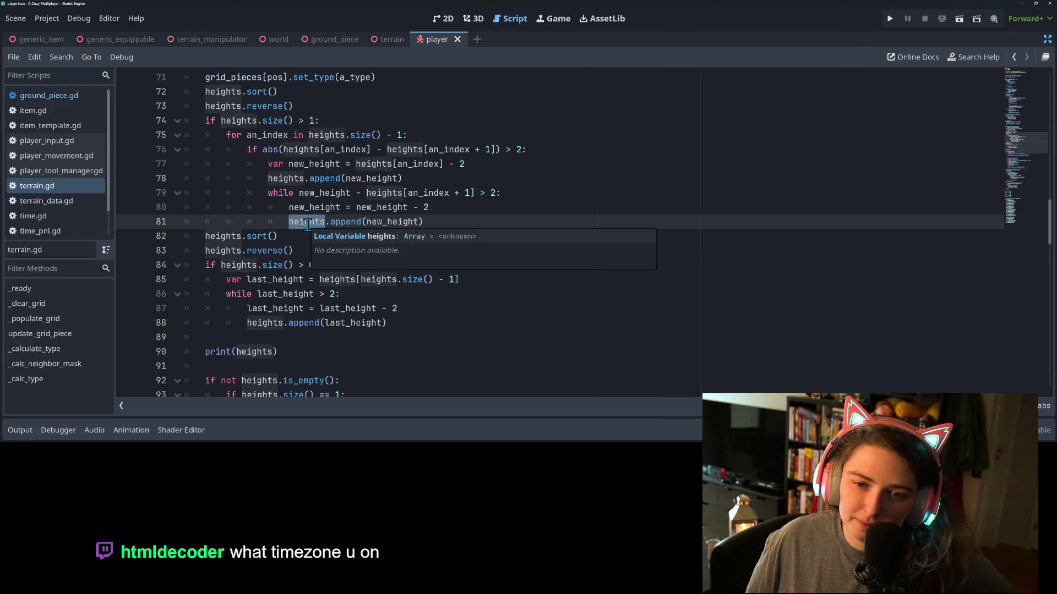
pyautogui.click(318, 180)
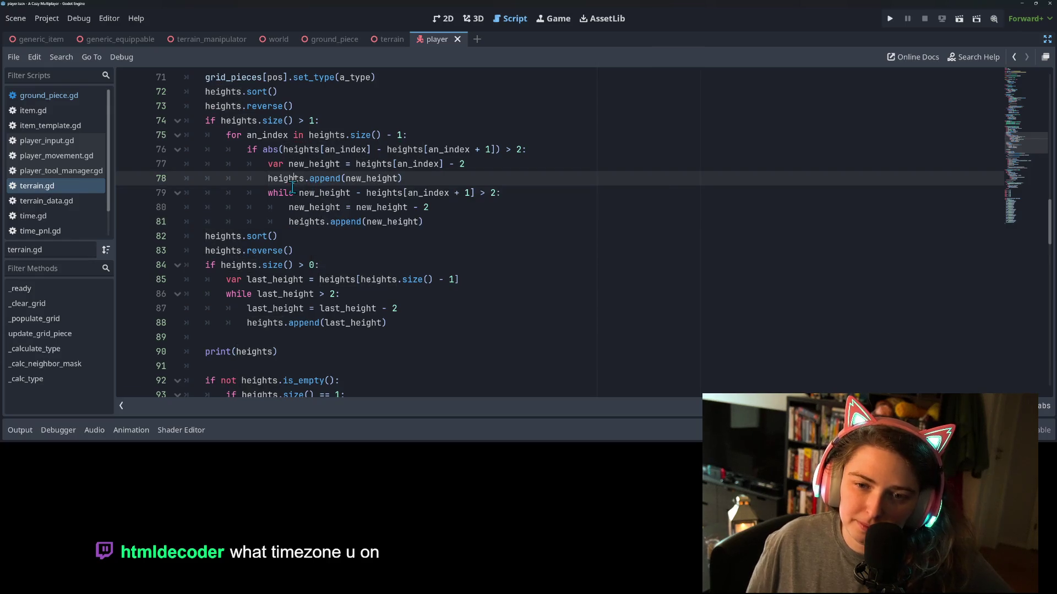
pyautogui.click(270, 121)
pyautogui.click(304, 121)
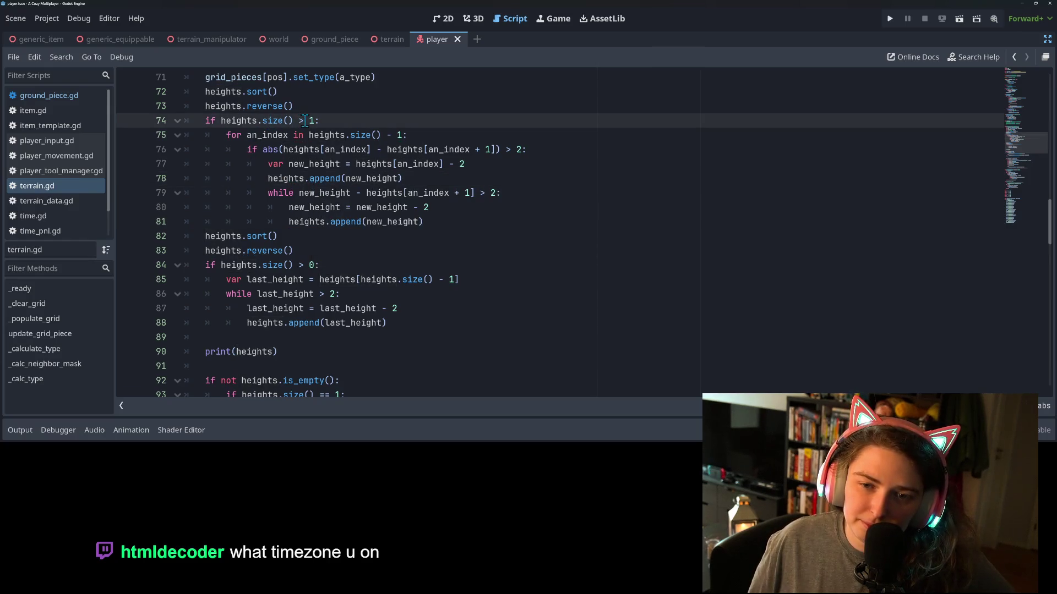
pyautogui.scroll(1, 303, 177)
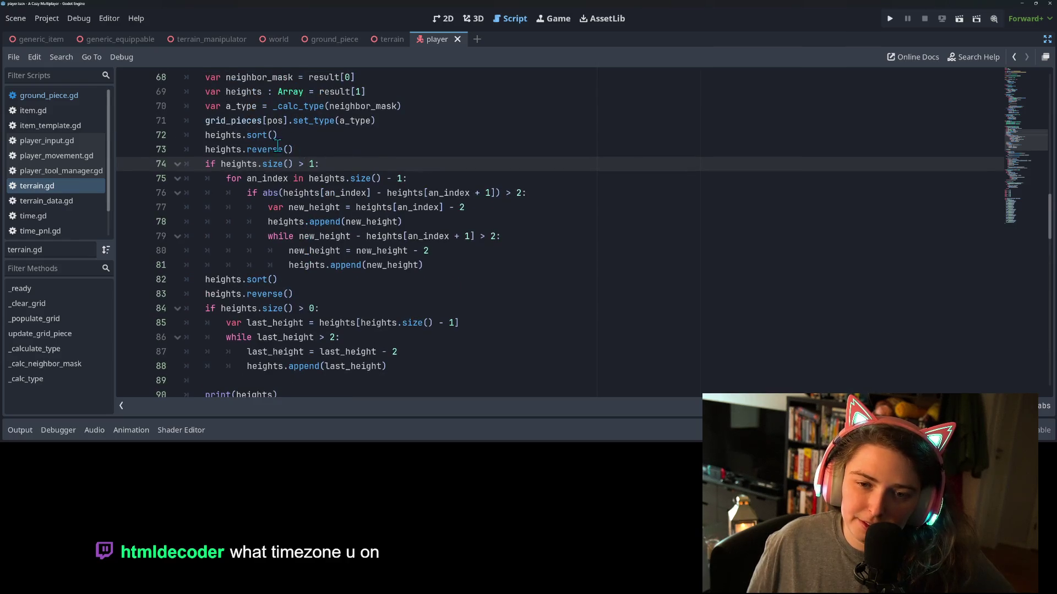
pyautogui.doubleClick(252, 149)
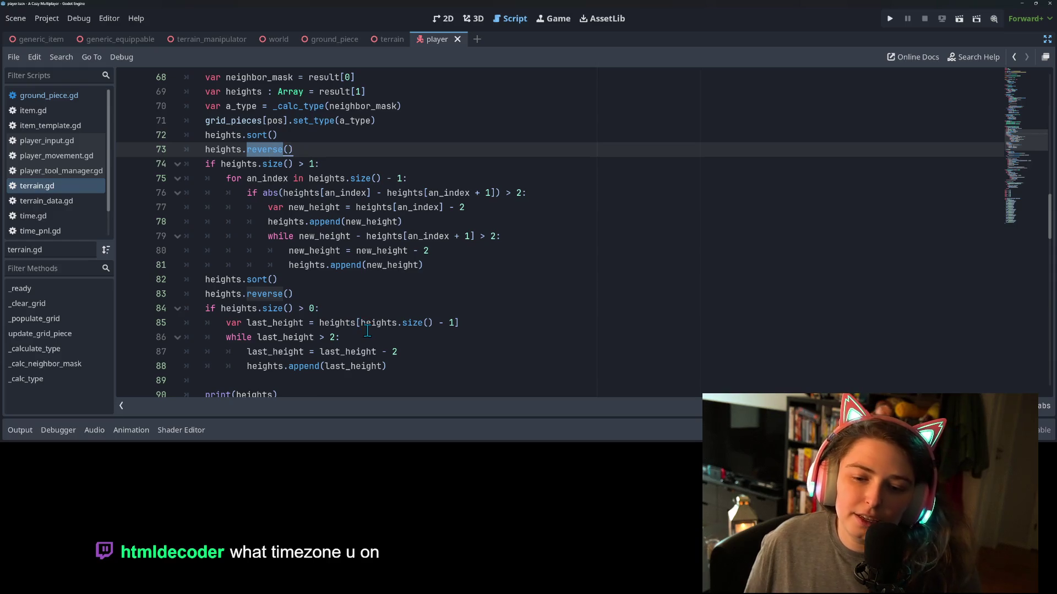
pyautogui.doubleClick(307, 338)
pyautogui.doubleClick(274, 323)
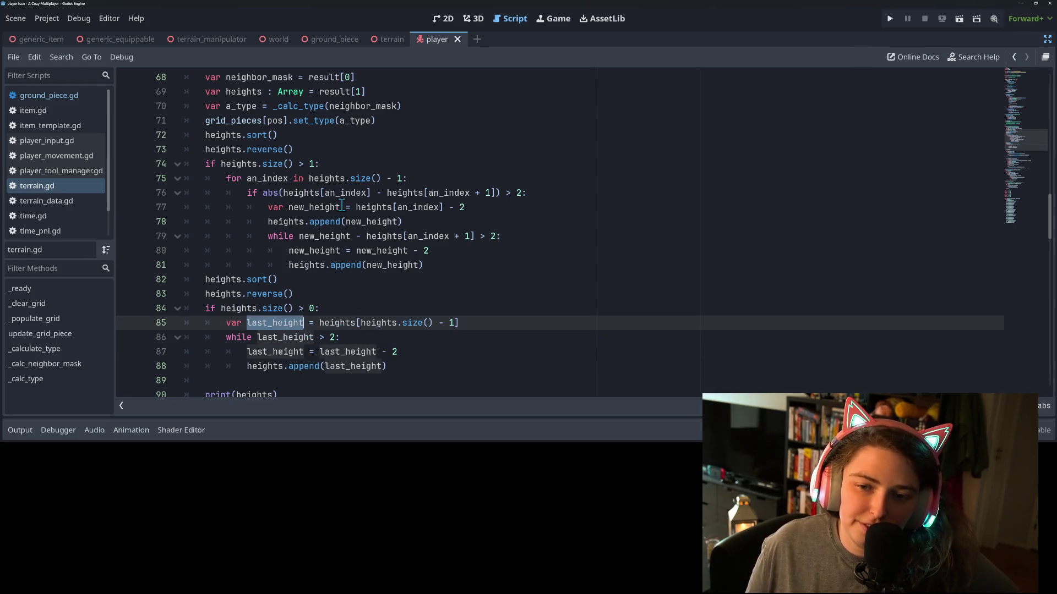
pyautogui.click(305, 192)
pyautogui.doubleClick(360, 193)
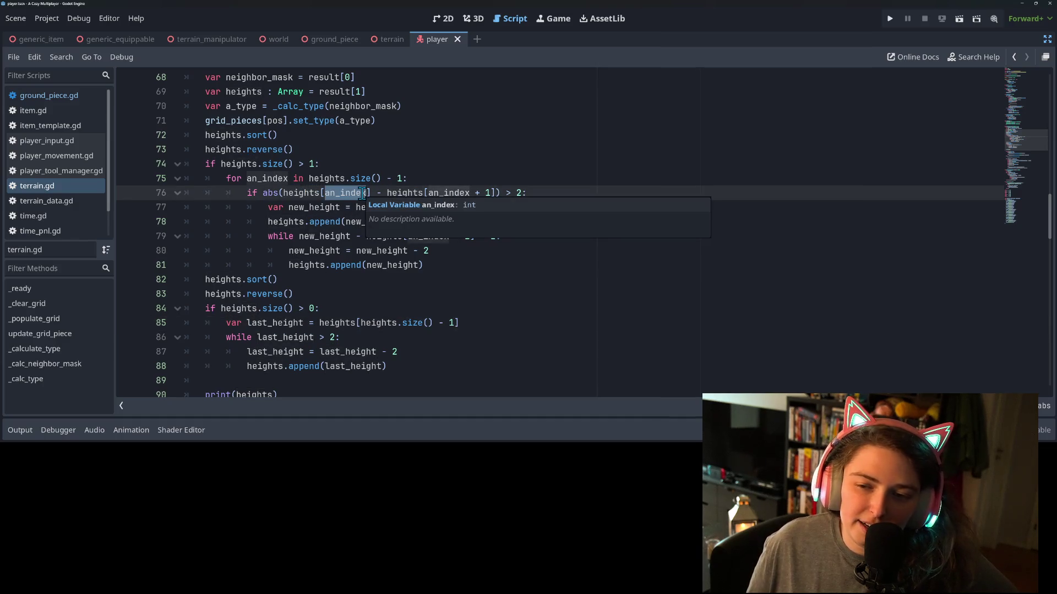
pyautogui.doubleClick(449, 192)
pyautogui.click(501, 193)
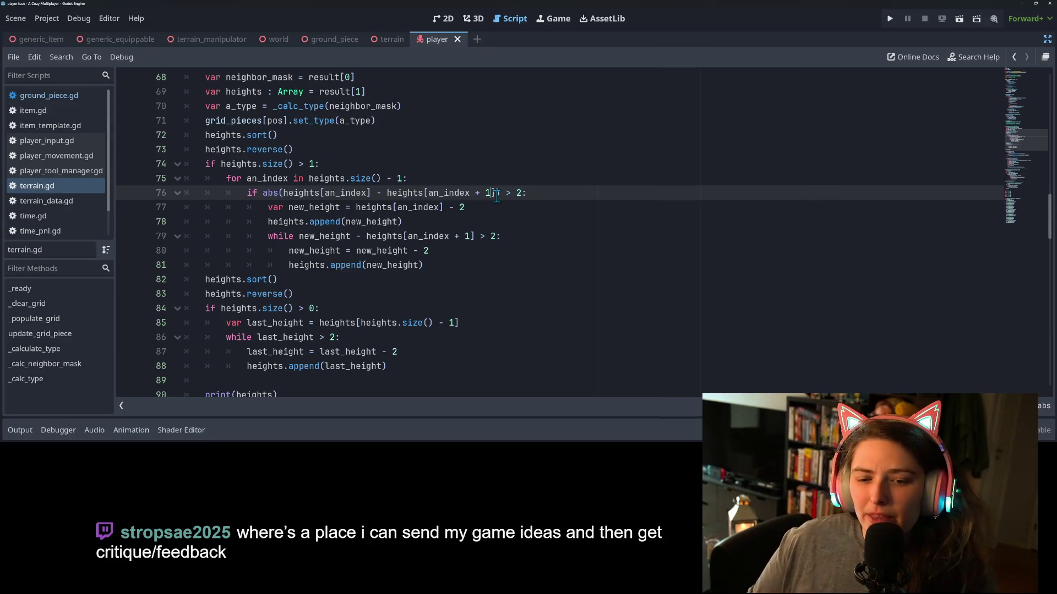
pyautogui.scroll(-5, 473, 225)
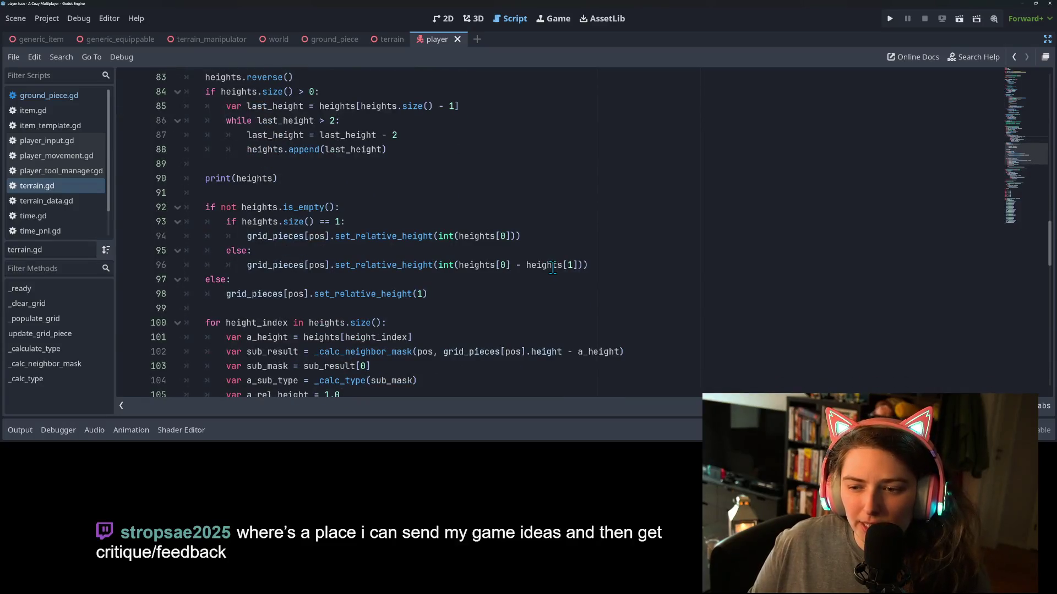
pyautogui.doubleClick(545, 264)
pyautogui.click(550, 264)
pyautogui.doubleClick(386, 265)
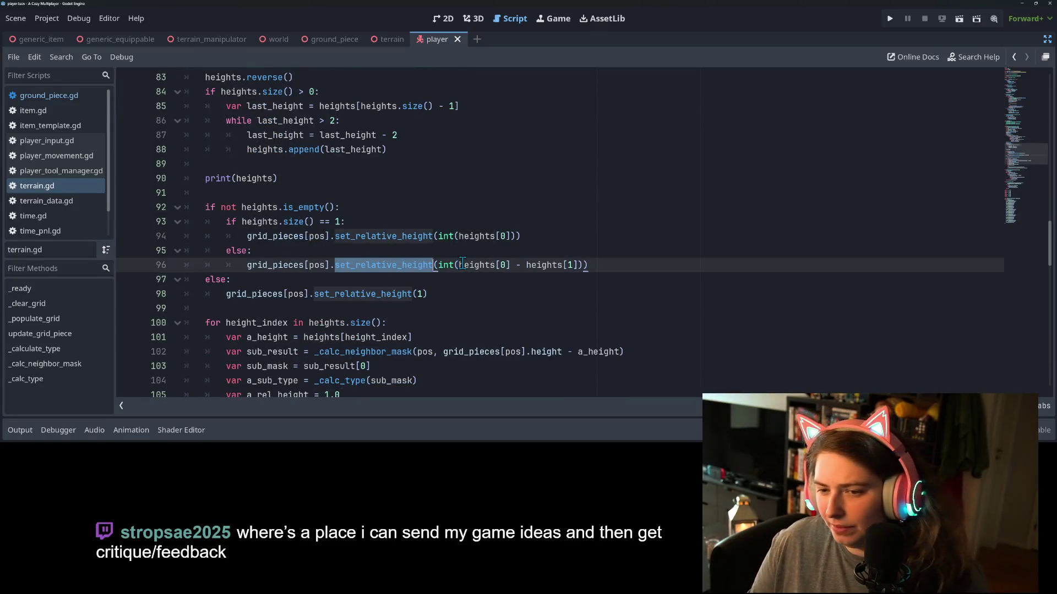
pyautogui.doubleClick(462, 265)
pyautogui.click(567, 267)
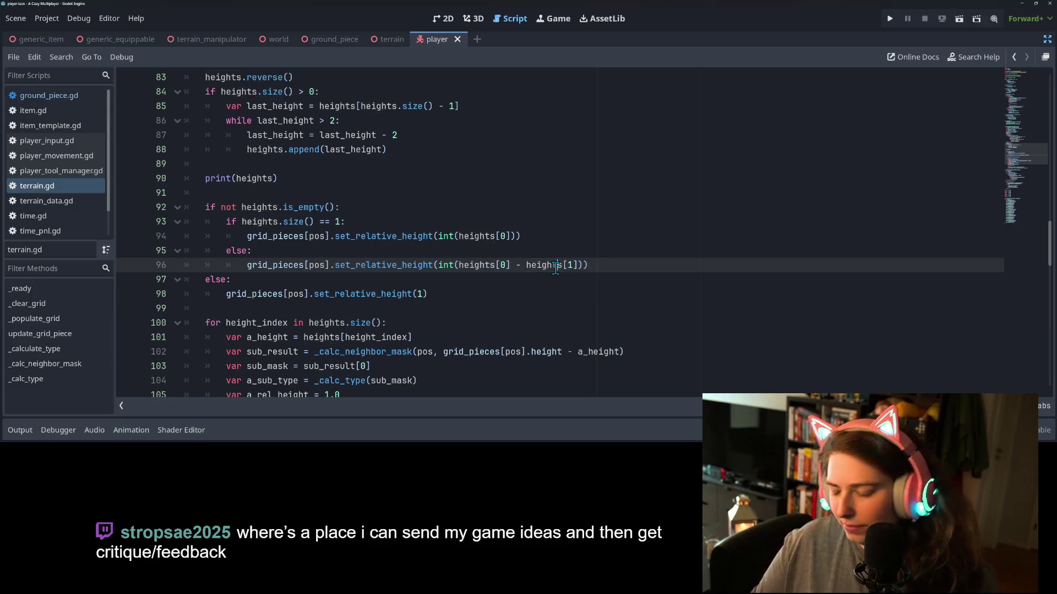
pyautogui.moveTo(556, 269)
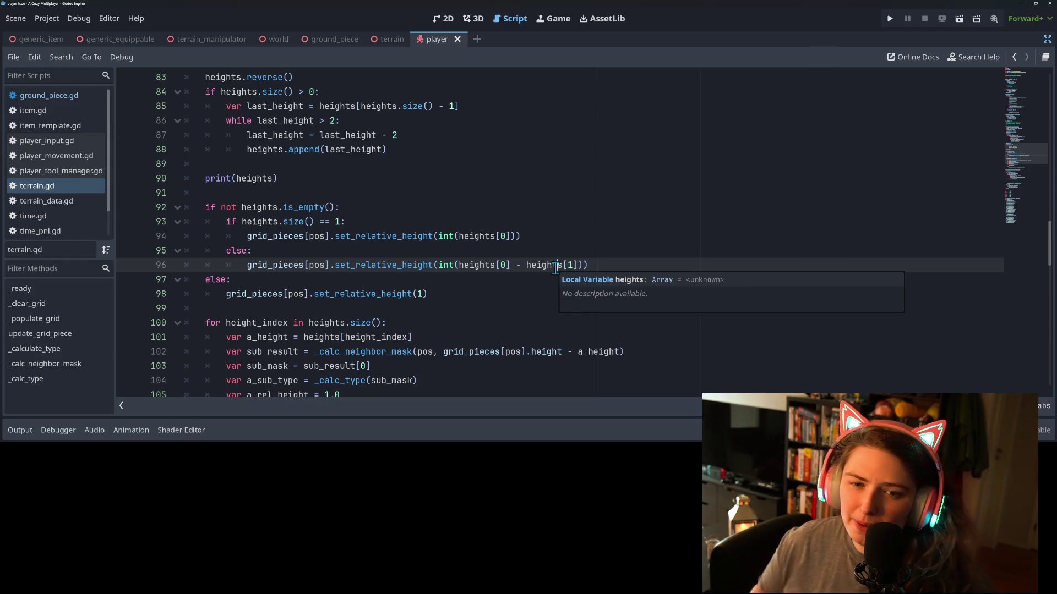
pyautogui.scroll(1, 385, 226)
pyautogui.click(306, 207)
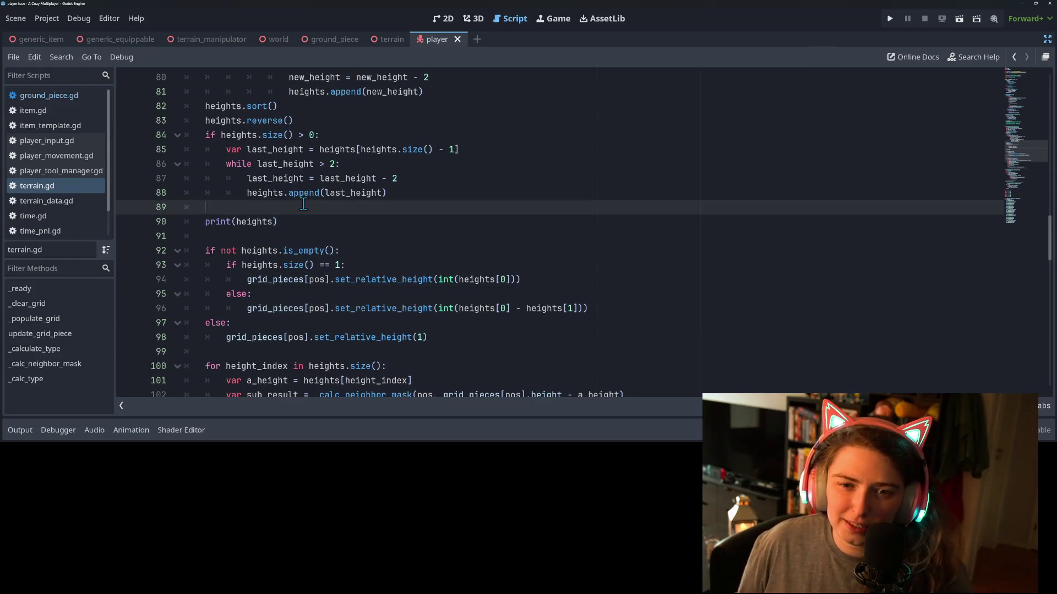
pyautogui.click(219, 112)
pyautogui.click(204, 121)
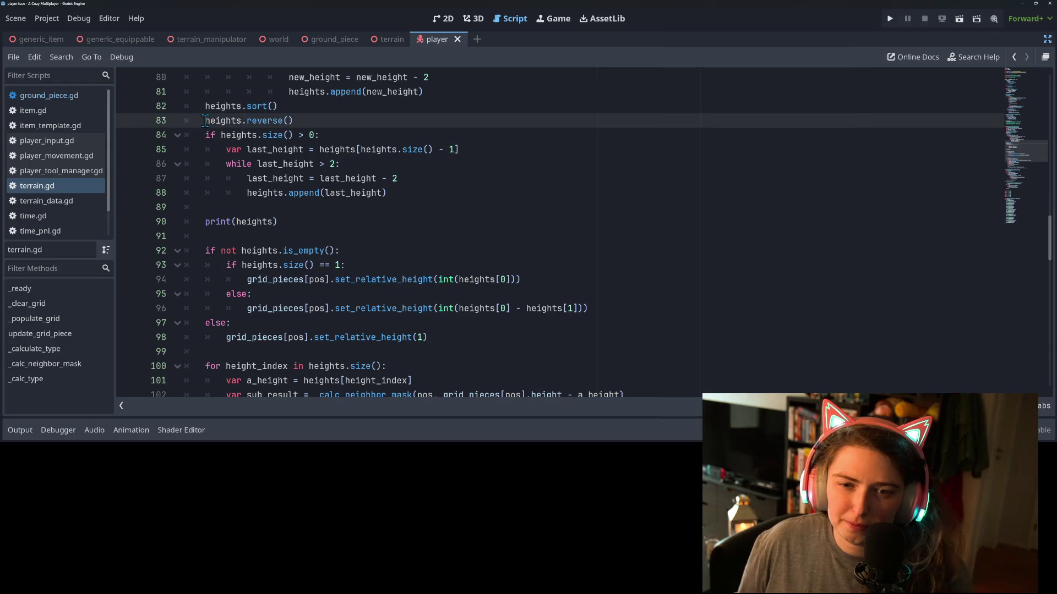
pyautogui.moveTo(204, 121); pyautogui.dragTo(294, 120)
pyautogui.hotkey('ctrl', 'c')
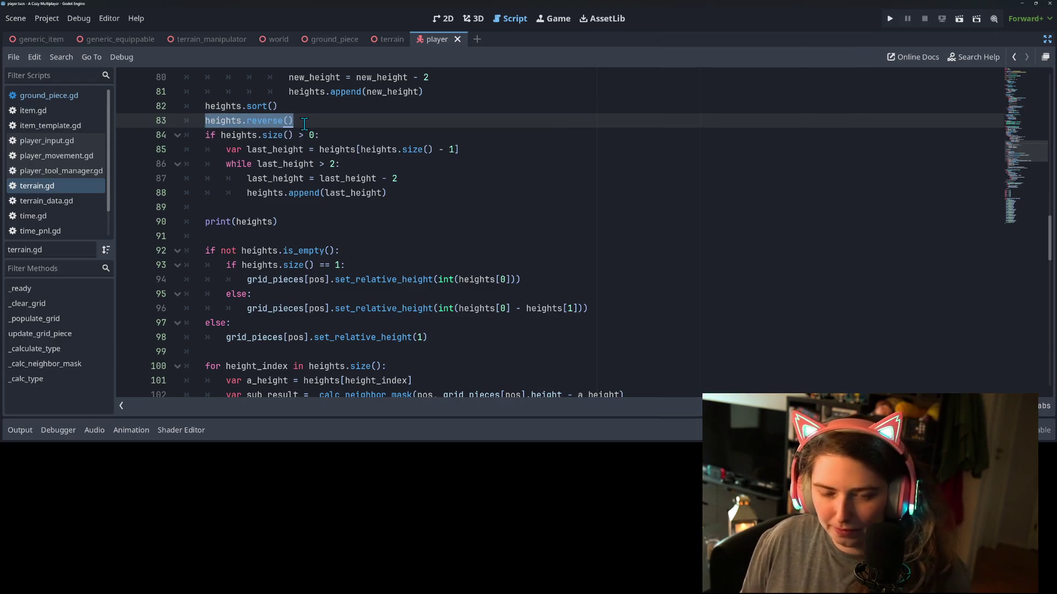
# Paste heights.reverse() on a new line directly above print(heights) in terrain.gd
pyautogui.click(242, 209)
pyautogui.press('Return')
pyautogui.hotkey('ctrl', 'v')
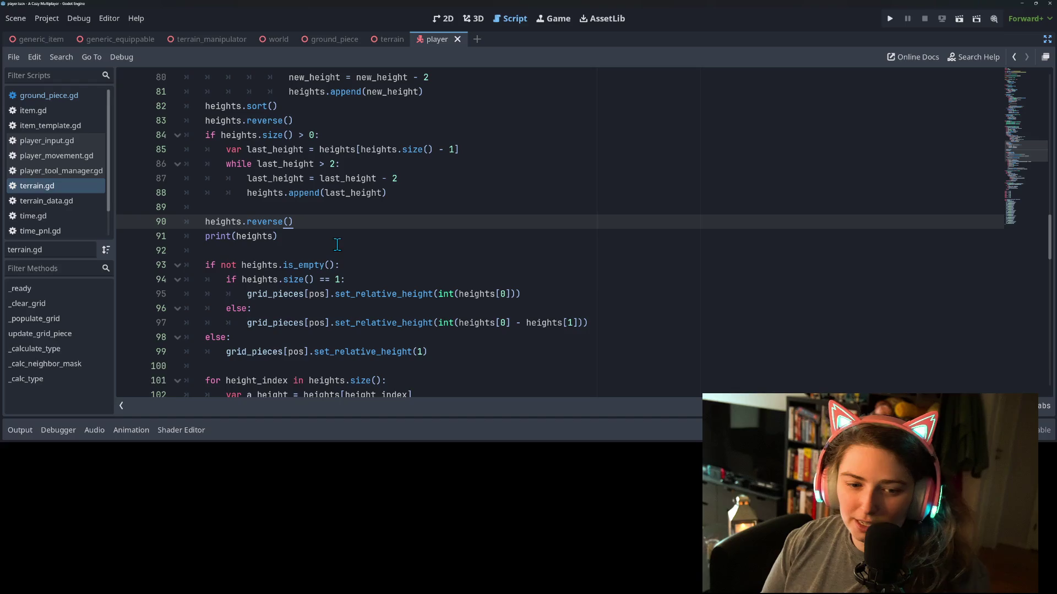
pyautogui.scroll(-2, 338, 242)
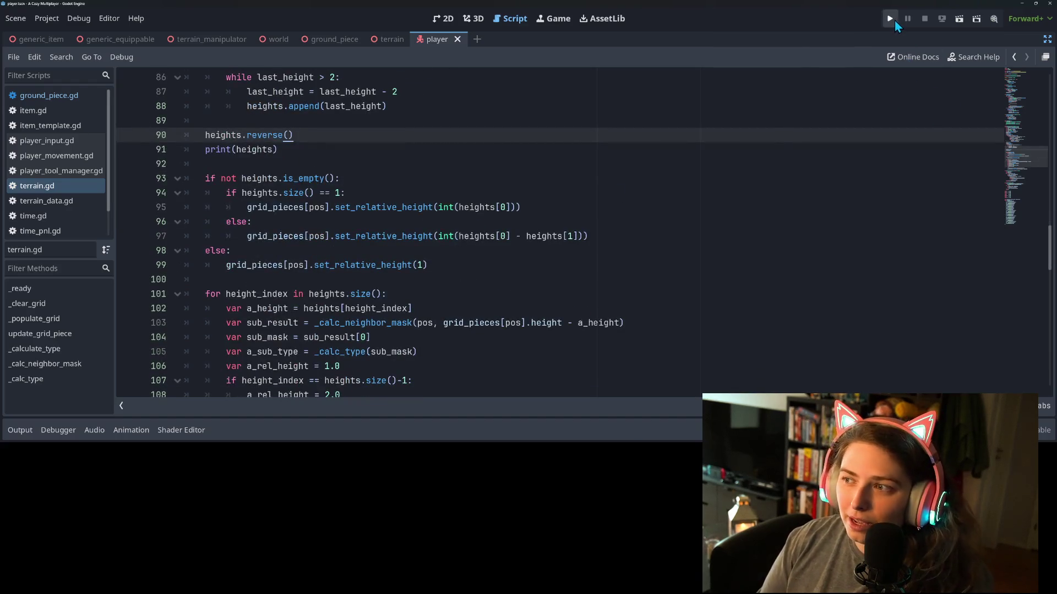
# Run the game, inspect the failing a_height value of -1, then stop it
pyautogui.click(891, 18)
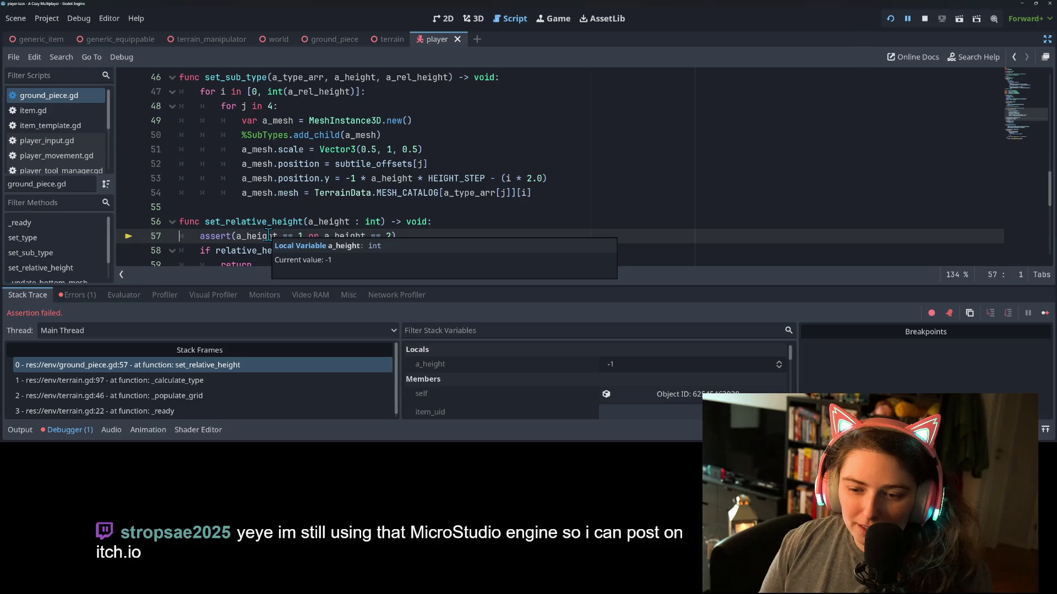
pyautogui.click(506, 364)
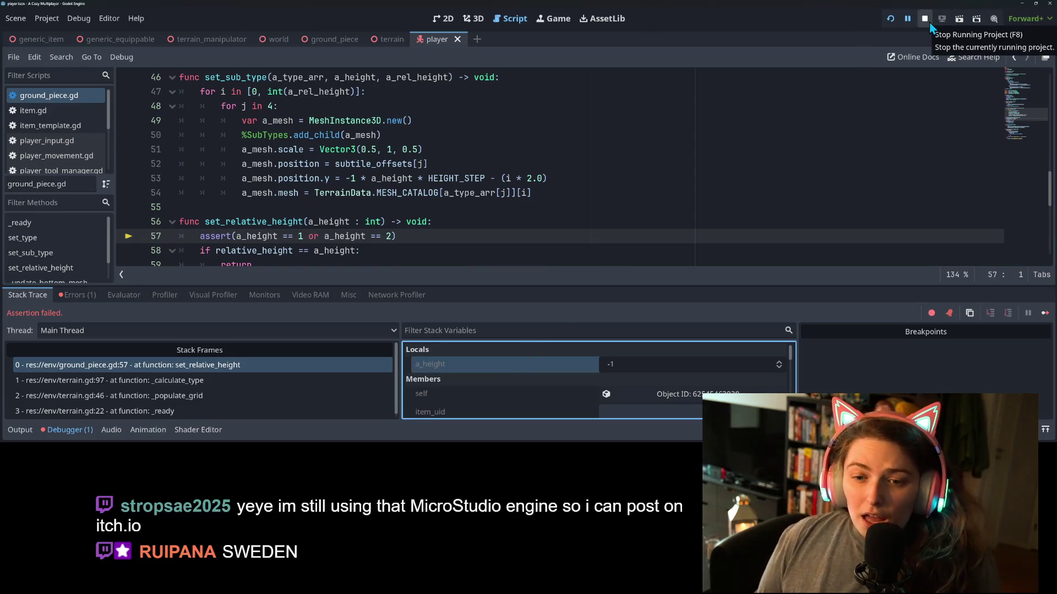
pyautogui.click(925, 19)
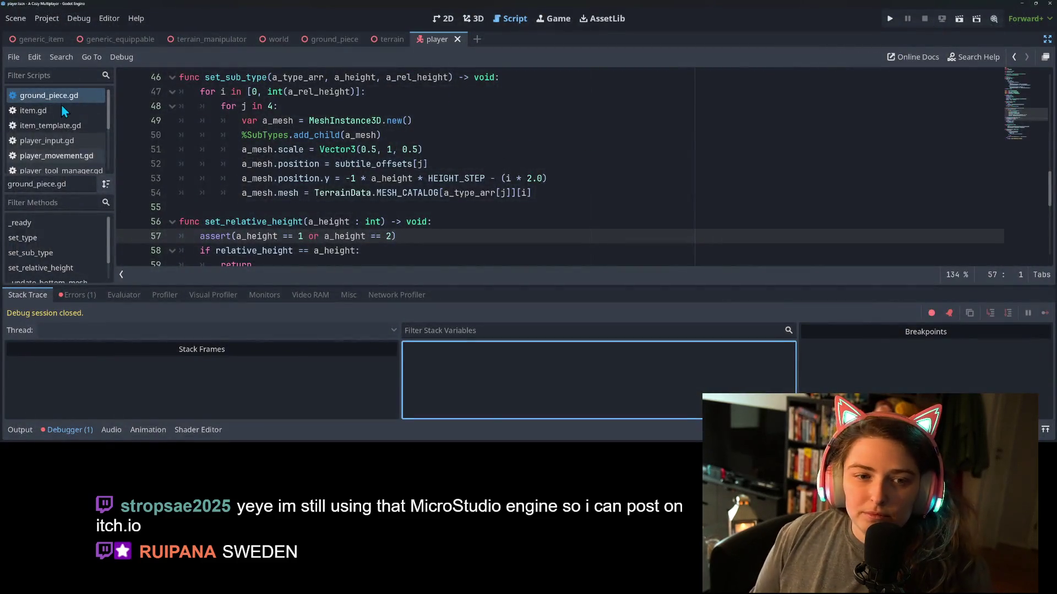
# In terrain.gd, change line 97 to heights[1] - heights[0] and save the script
pyautogui.scroll(-2, 61, 152)
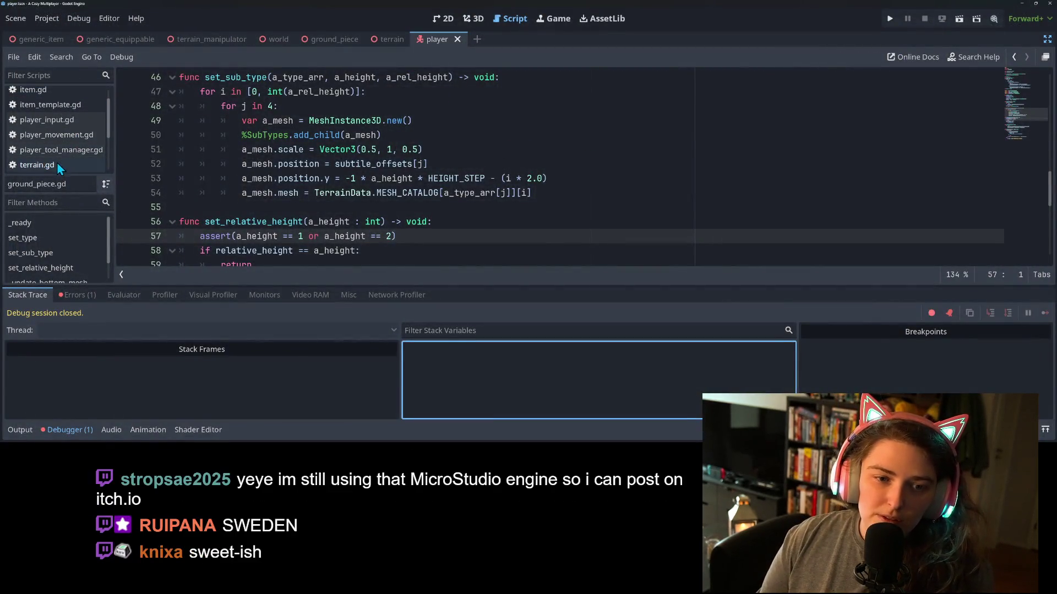
pyautogui.click(37, 165)
pyautogui.scroll(-2, 275, 152)
pyautogui.scroll(2, 275, 153)
pyautogui.click(275, 150)
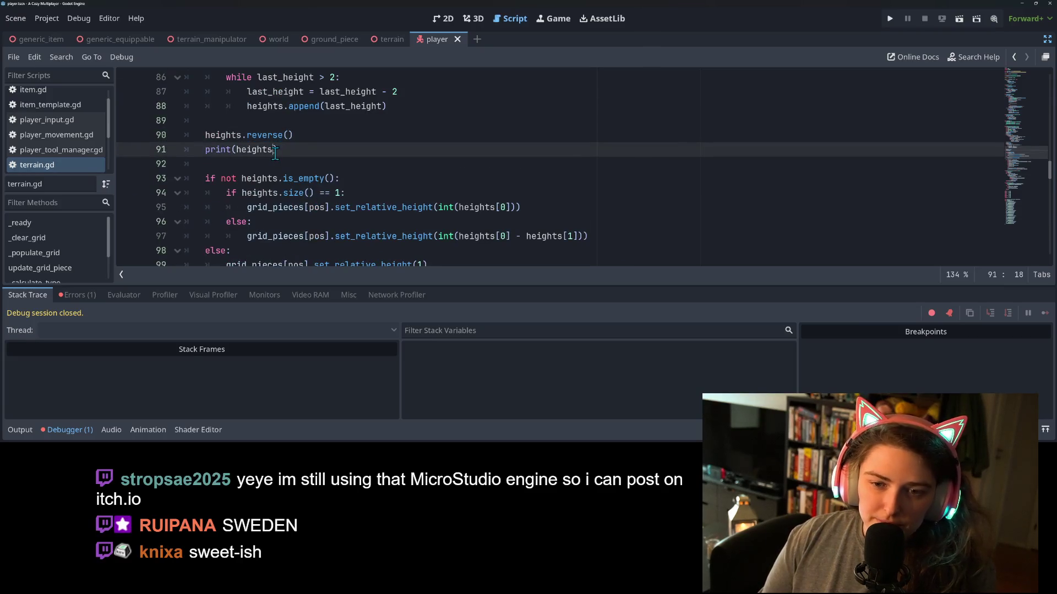
pyautogui.click(303, 168)
pyautogui.scroll(-1, 378, 203)
pyautogui.click(503, 192)
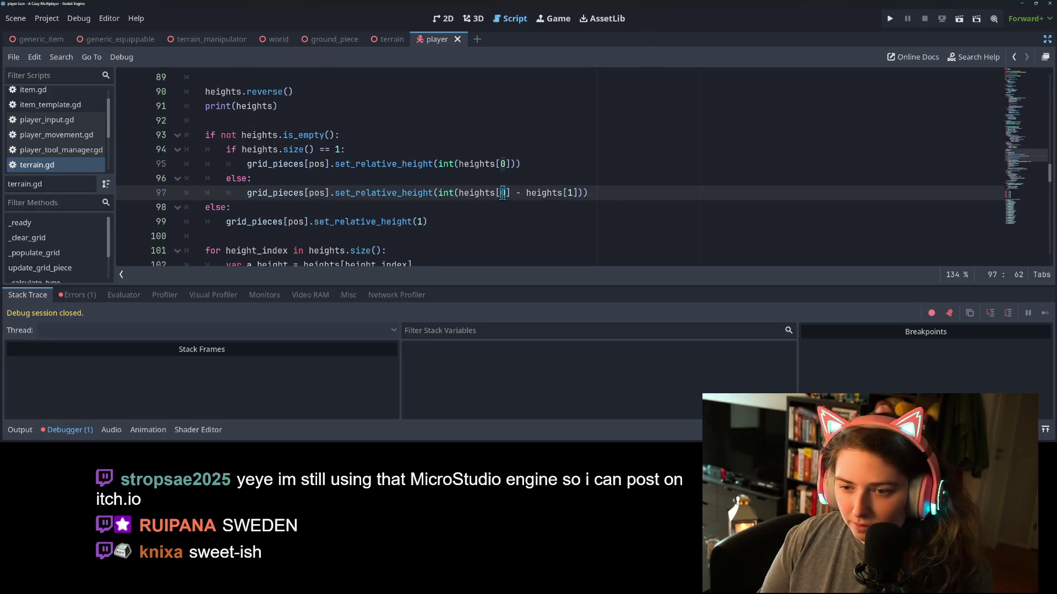
pyautogui.doubleClick(502, 193)
pyautogui.write('1')
pyautogui.doubleClick(570, 192)
pyautogui.write('0')
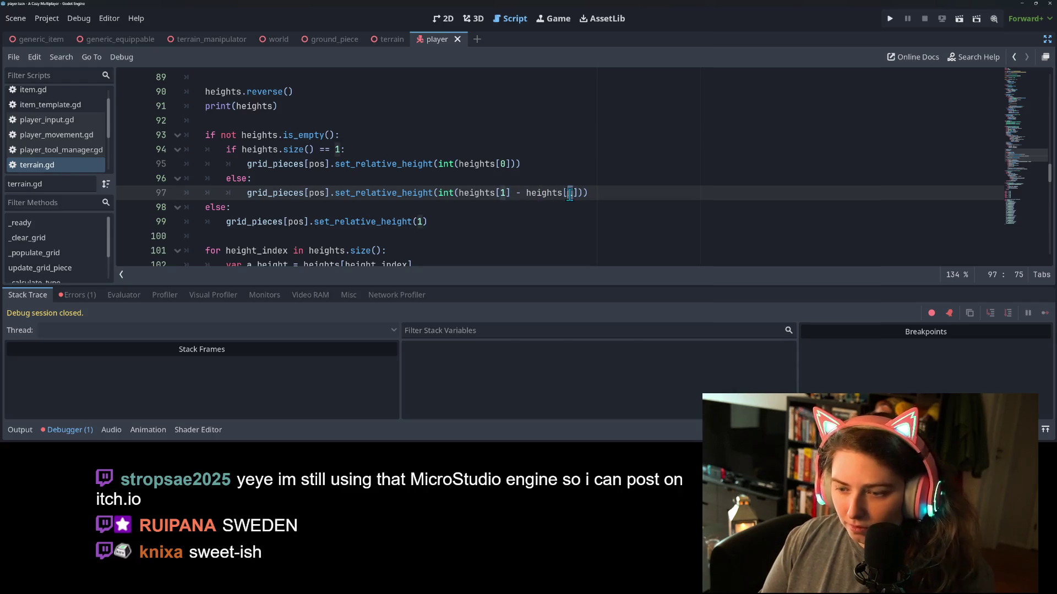
pyautogui.hotkey('ctrl', 's')
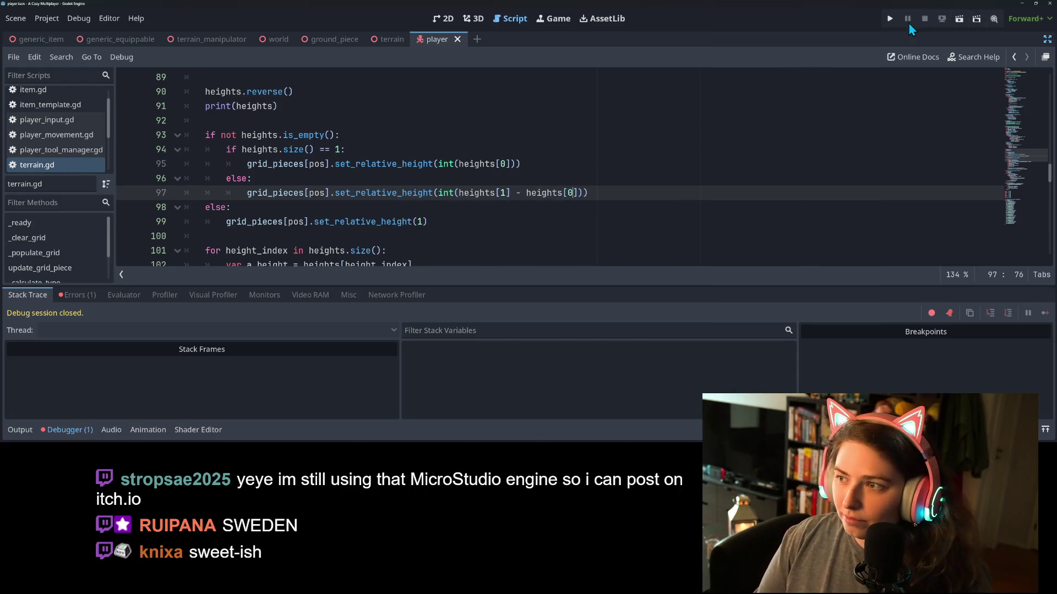
pyautogui.click(890, 19)
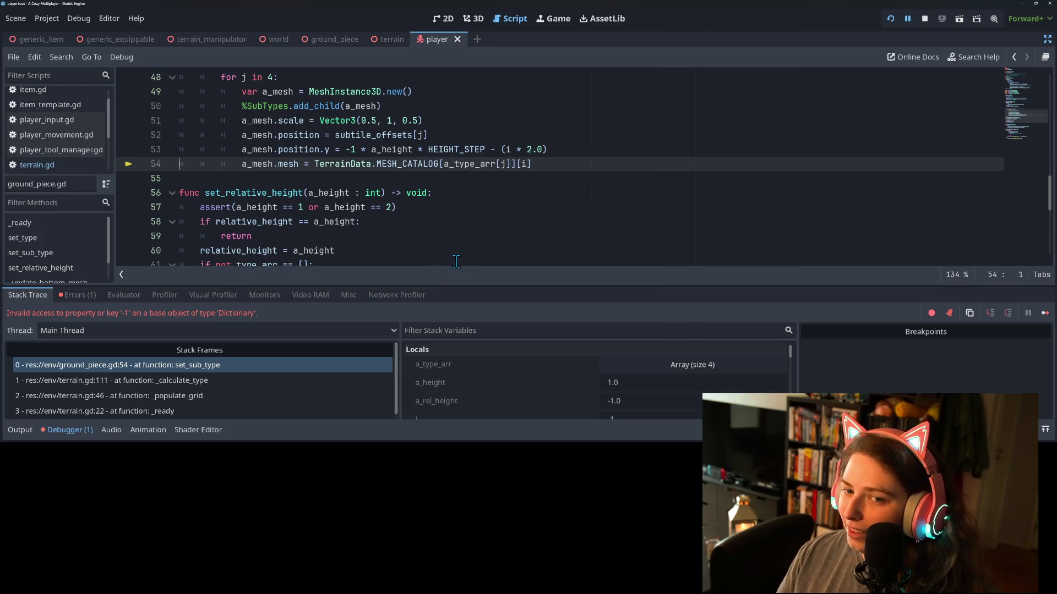
# Check a_rel_height's -1.0 value at ground_piece.gd:54, then stop the debug session
pyautogui.scroll(2, 456, 262)
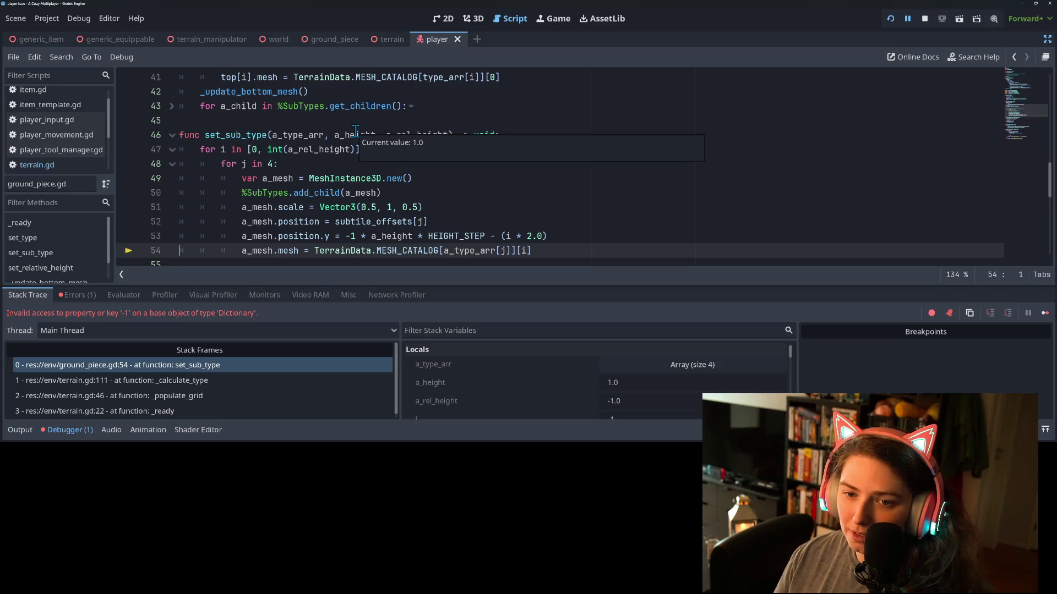
pyautogui.doubleClick(410, 137)
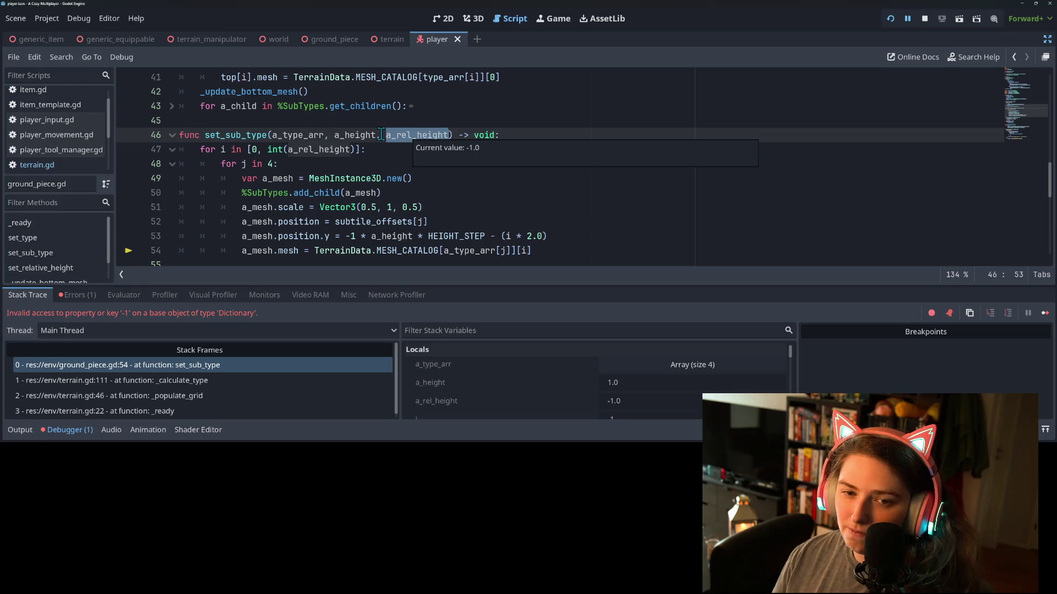
pyautogui.moveTo(315, 150)
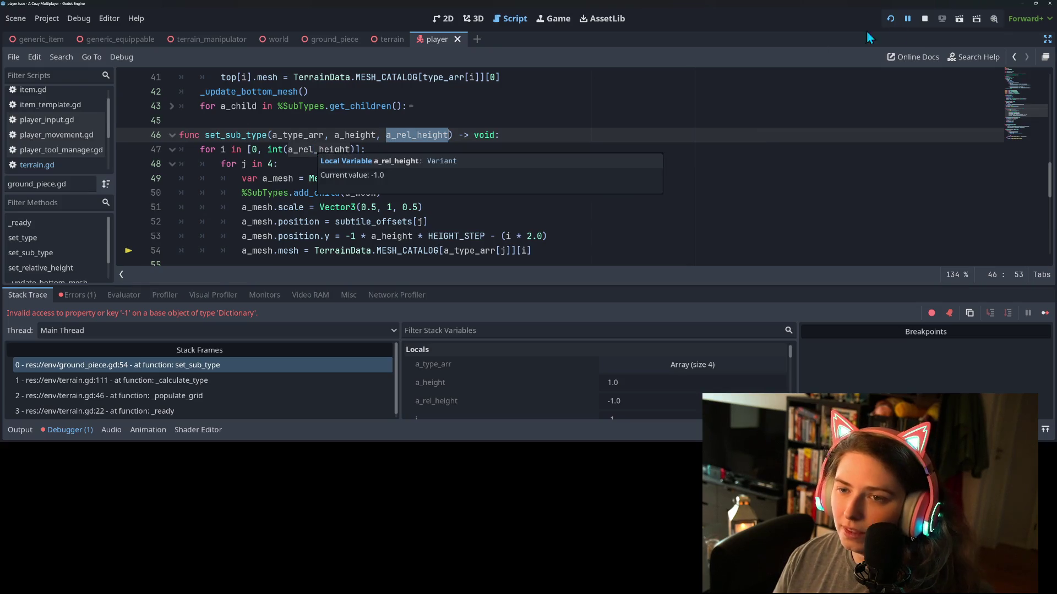
pyautogui.click(926, 17)
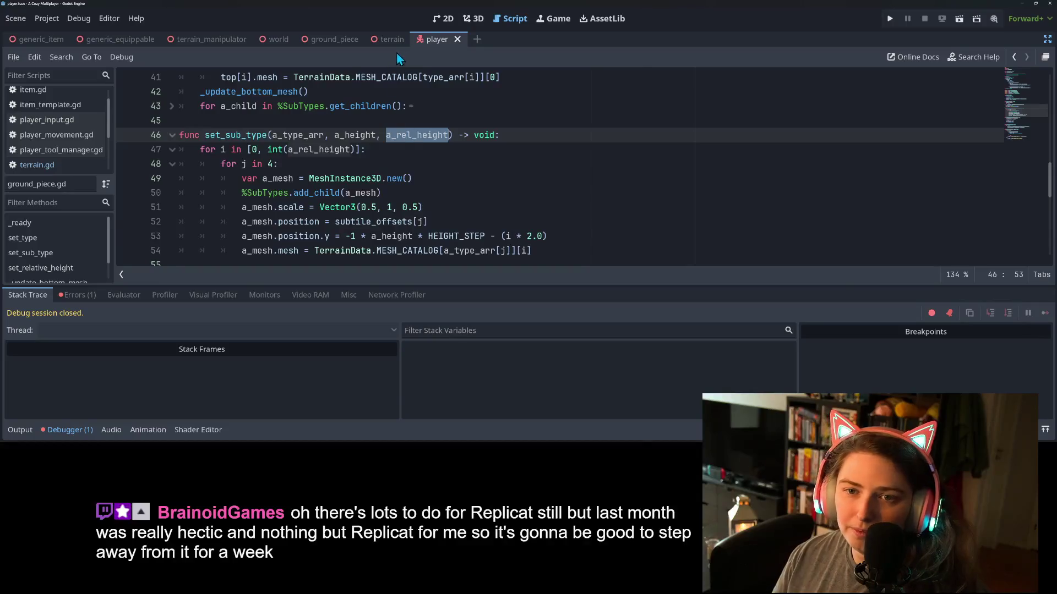
pyautogui.click(388, 42)
# Open terrain.gd, hide the debugger, and review the set_relative_height and height_index code
pyautogui.click(48, 166)
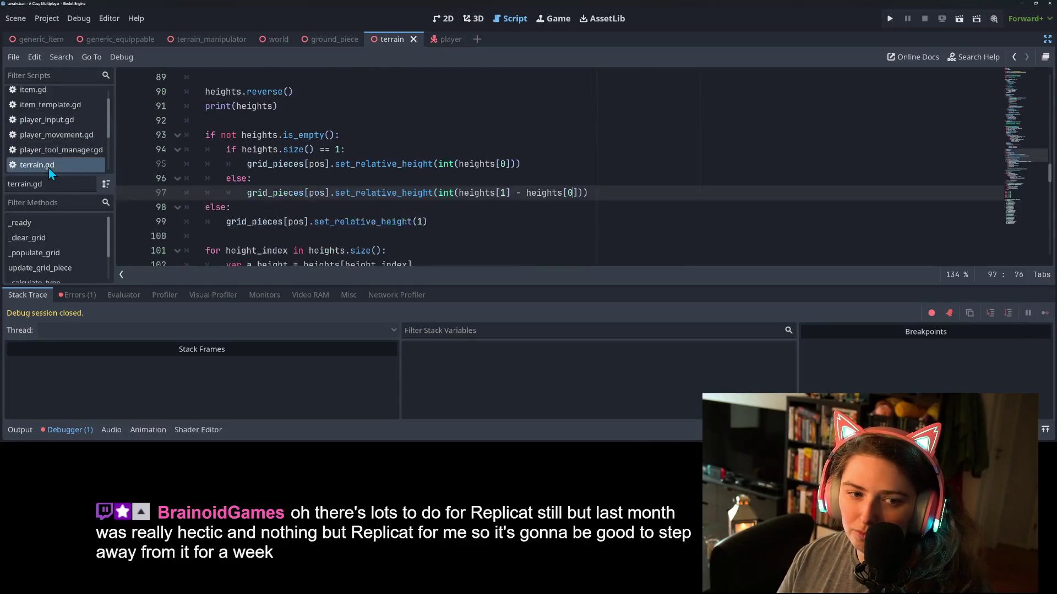
pyautogui.doubleClick(387, 196)
pyautogui.scroll(4, 390, 204)
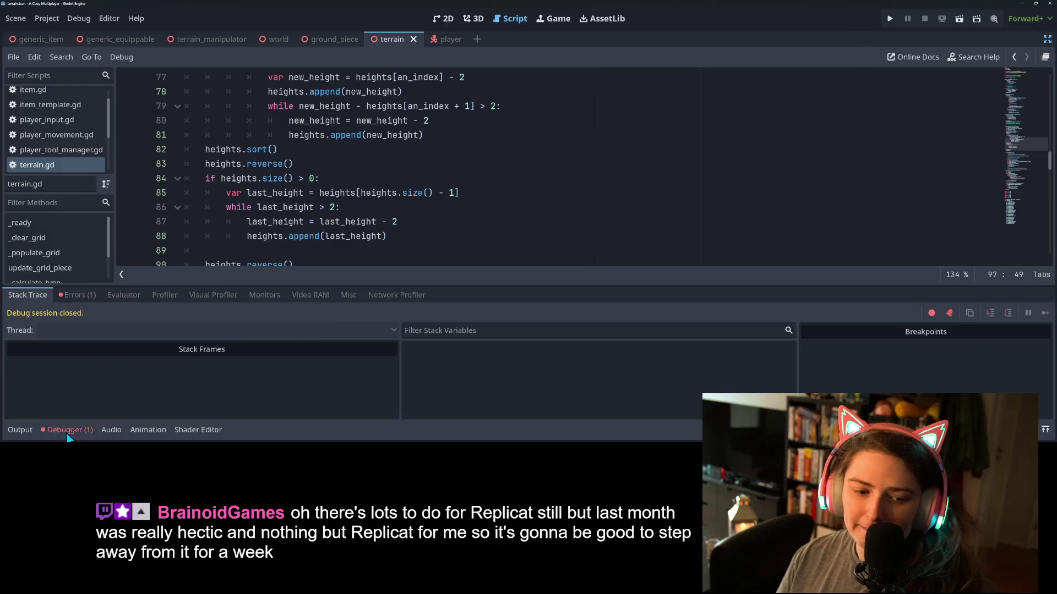
pyautogui.click(92, 433)
pyautogui.scroll(-4, 396, 295)
pyautogui.scroll(-2, 408, 292)
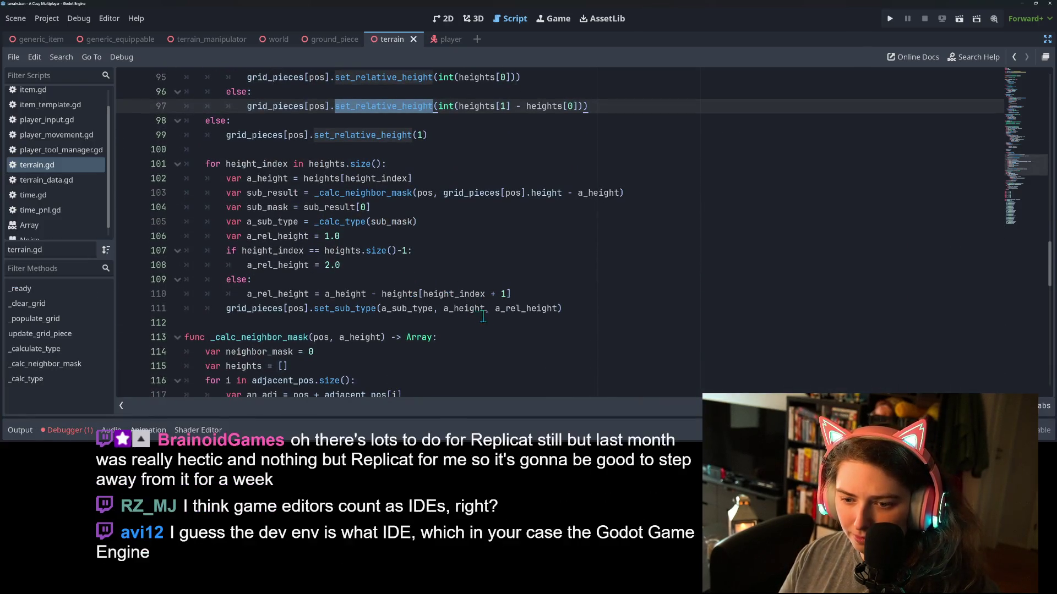
pyautogui.doubleClick(531, 309)
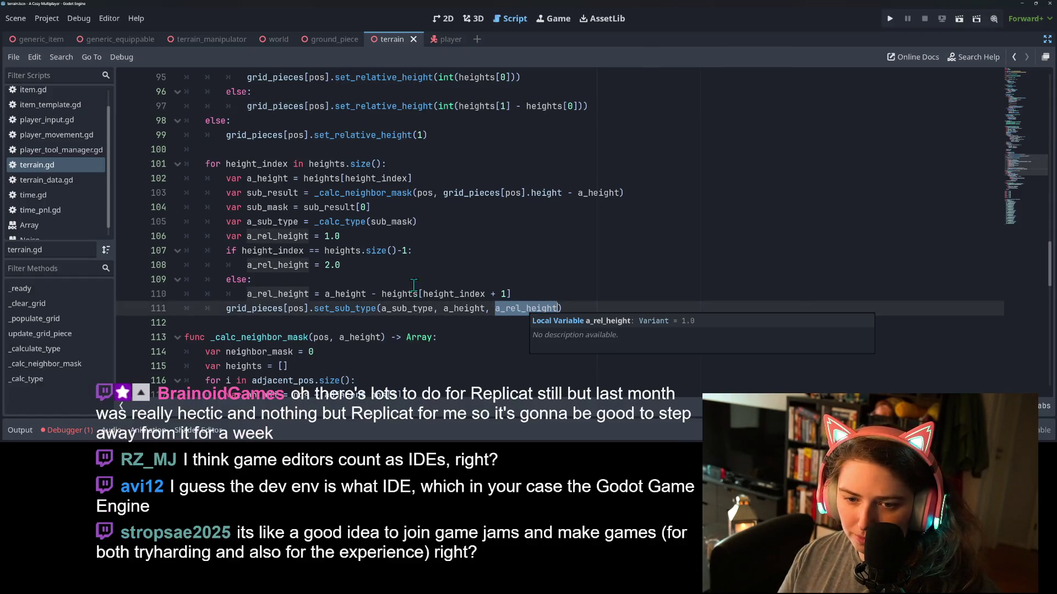
pyautogui.click(402, 251)
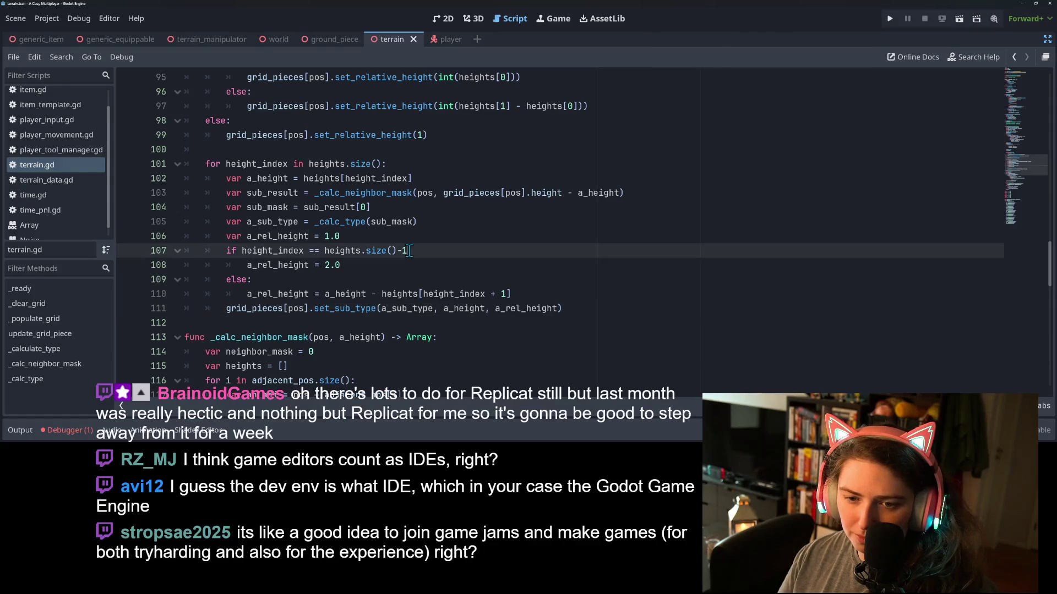
pyautogui.write(':')
pyautogui.doubleClick(297, 251)
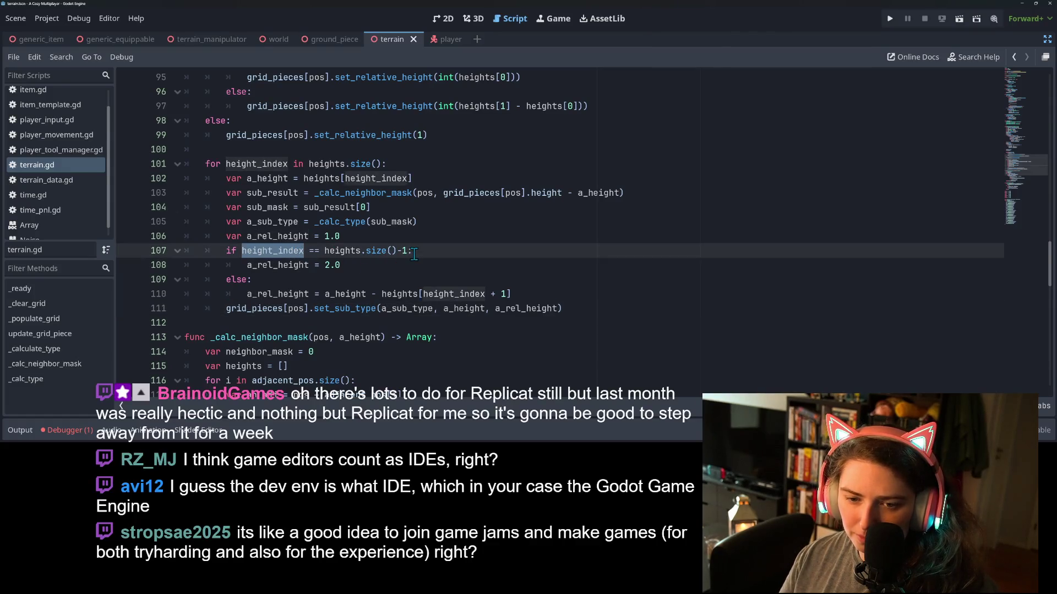
# Rewrite line 110 as heights[height_index + 1] - a_height and save terrain.gd
pyautogui.click(315, 294)
pyautogui.doubleClick(331, 294)
pyautogui.press('BackSpace')
pyautogui.press('Delete')
pyautogui.press('Delete')
pyautogui.press('Delete')
pyautogui.press('End')
pyautogui.write('- a_height')
pyautogui.hotkey('ctrl', 's')
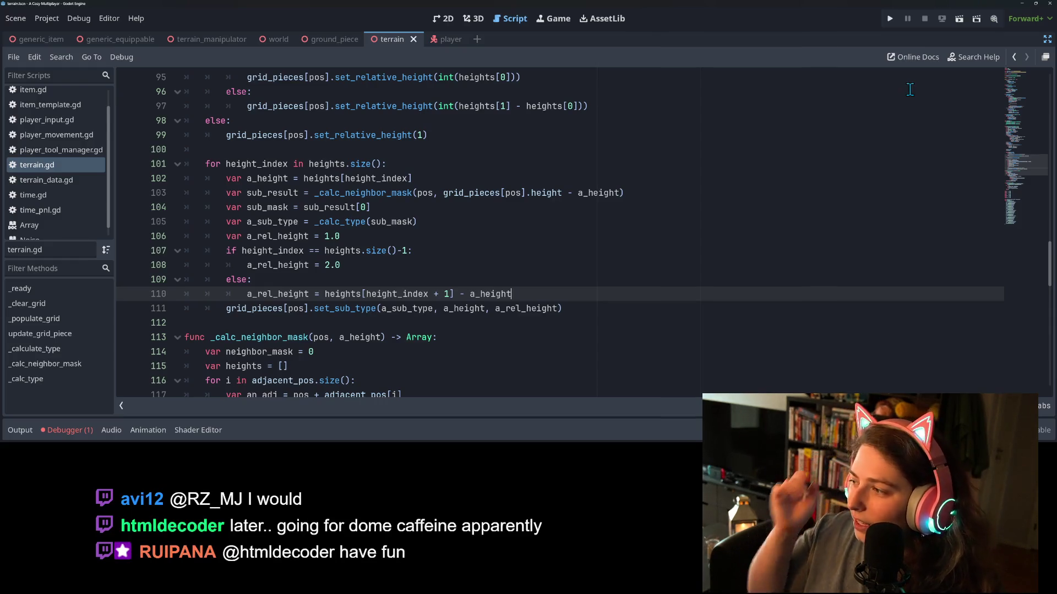
pyautogui.click(895, 15)
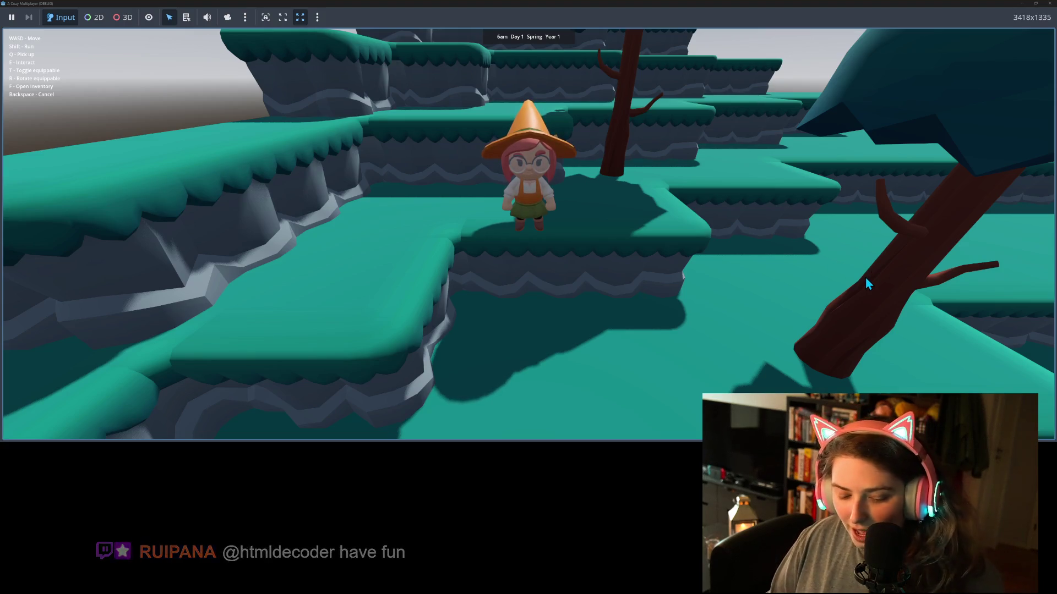
# Walk the witch around the tree and across the terraces, viewing her from behind
pyautogui.press('w')
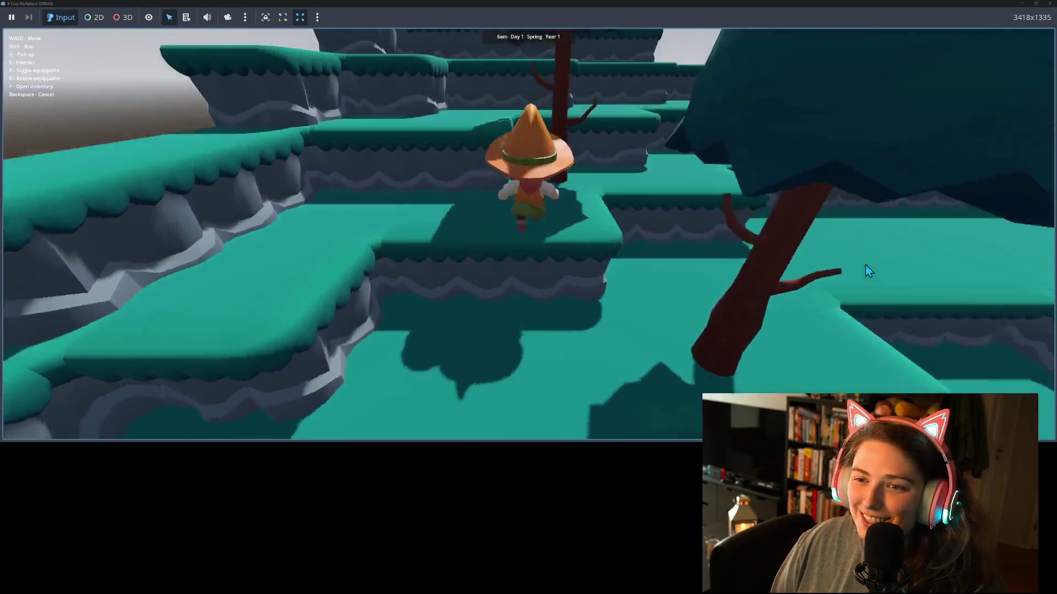
pyautogui.press('d')
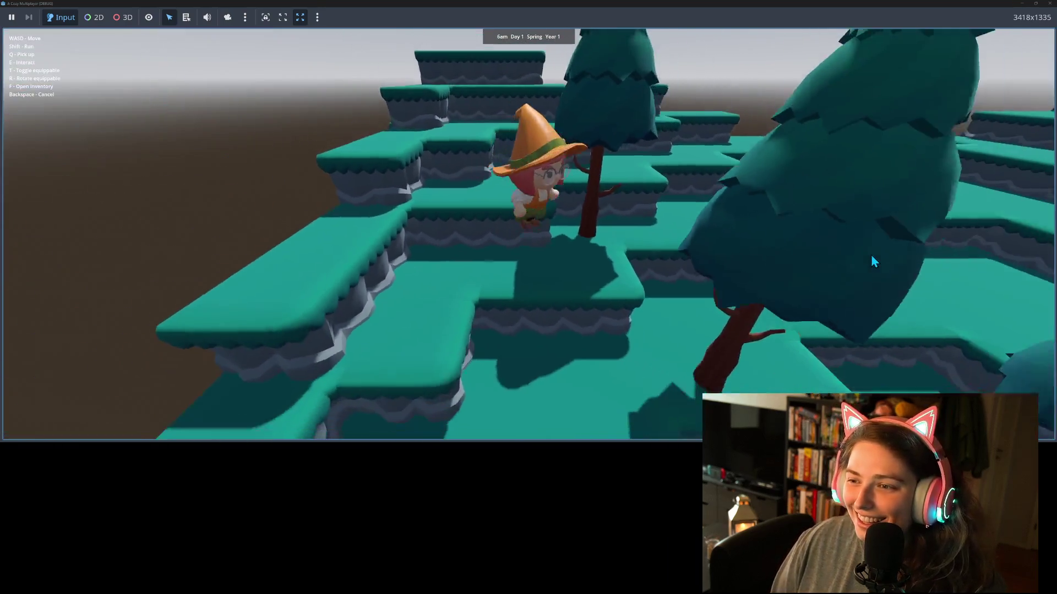
pyautogui.press('w')
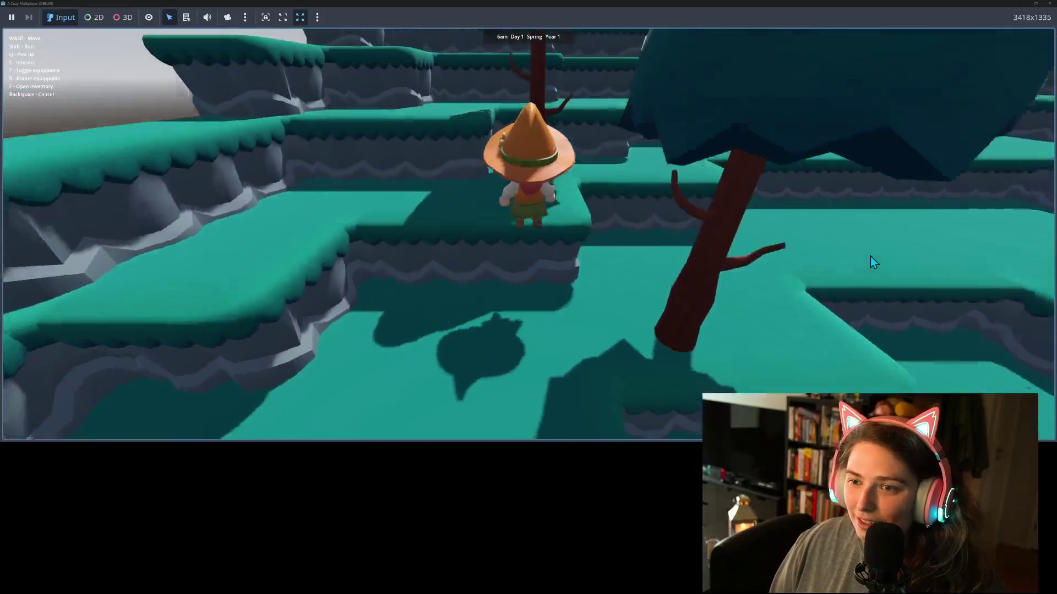
pyautogui.press('a')
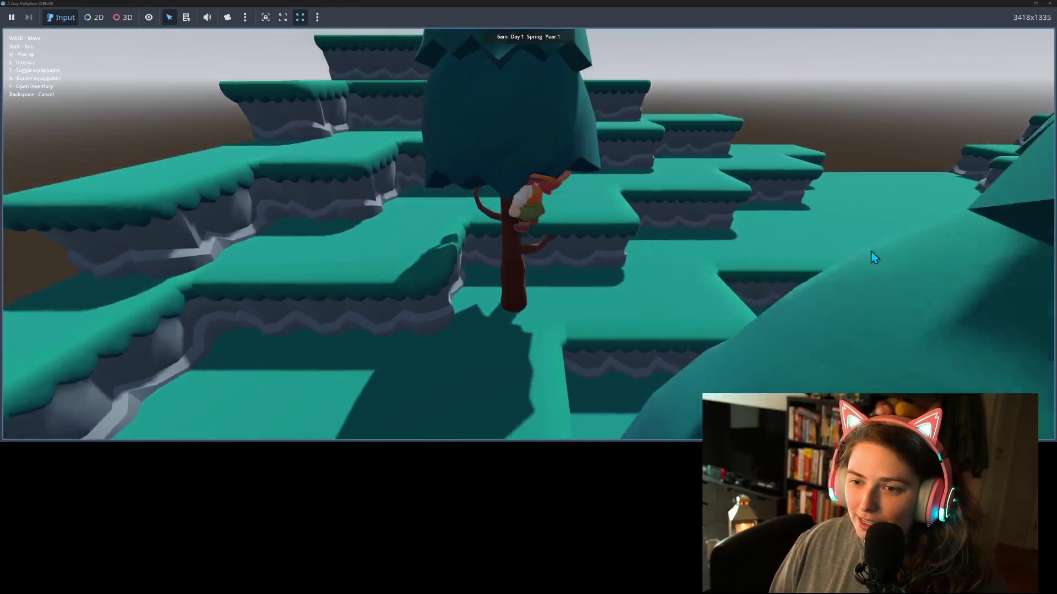
pyautogui.press('a')
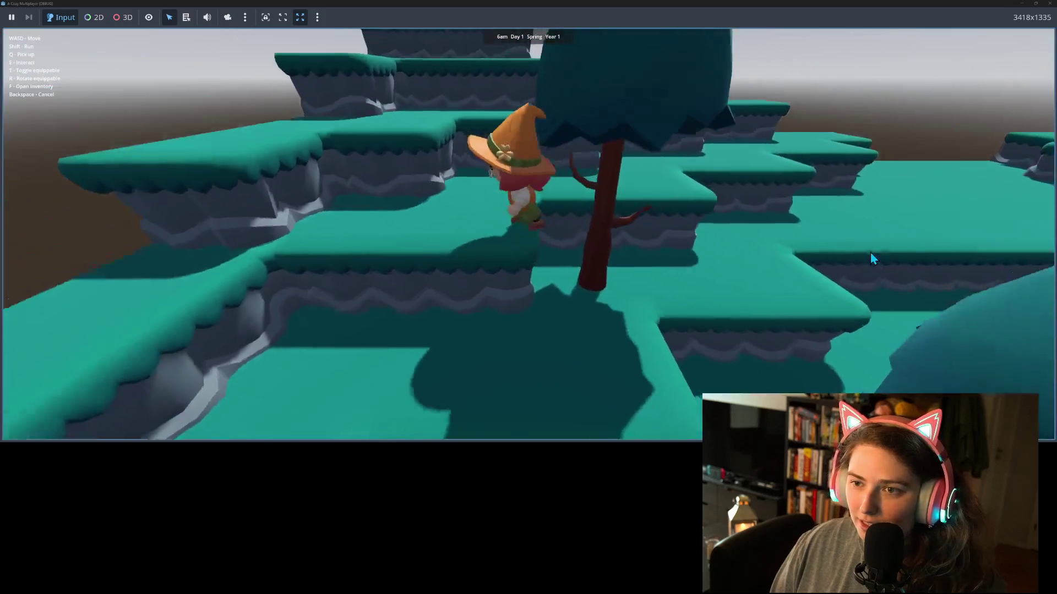
pyautogui.press('a')
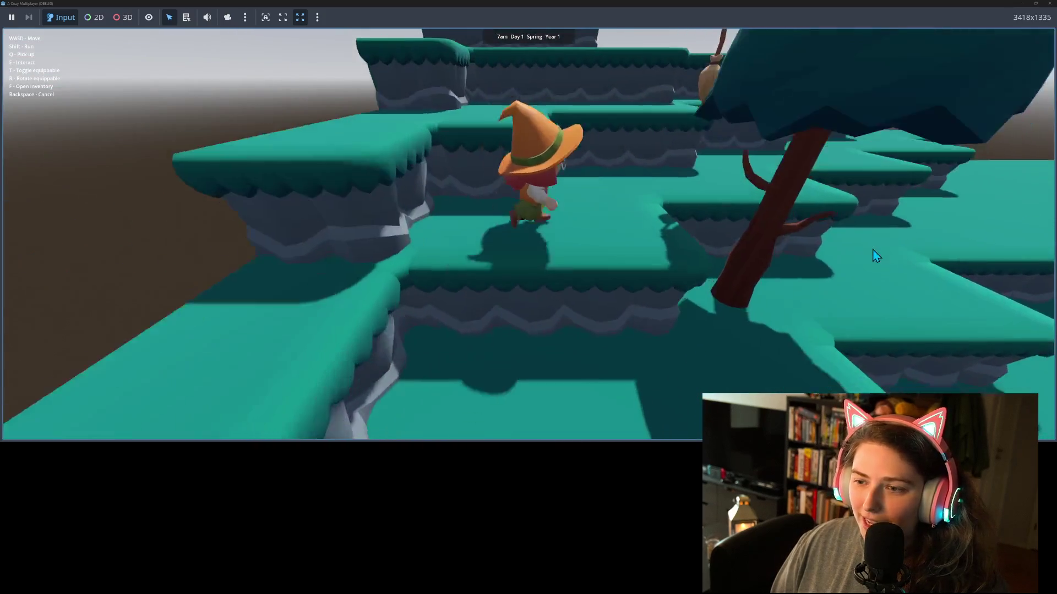
pyautogui.press('a')
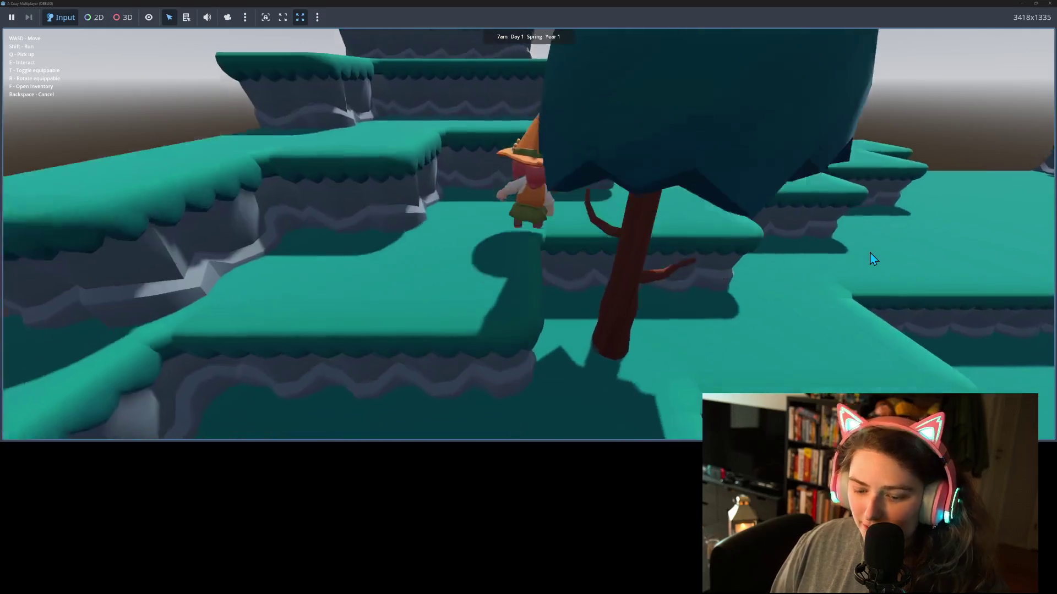
pyautogui.press('s')
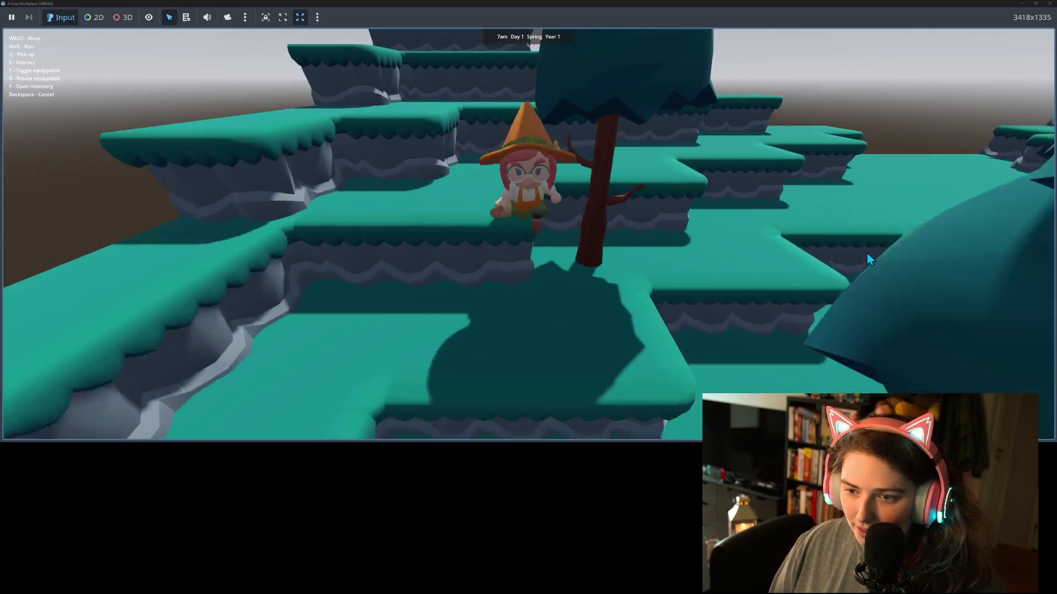
pyautogui.press('w')
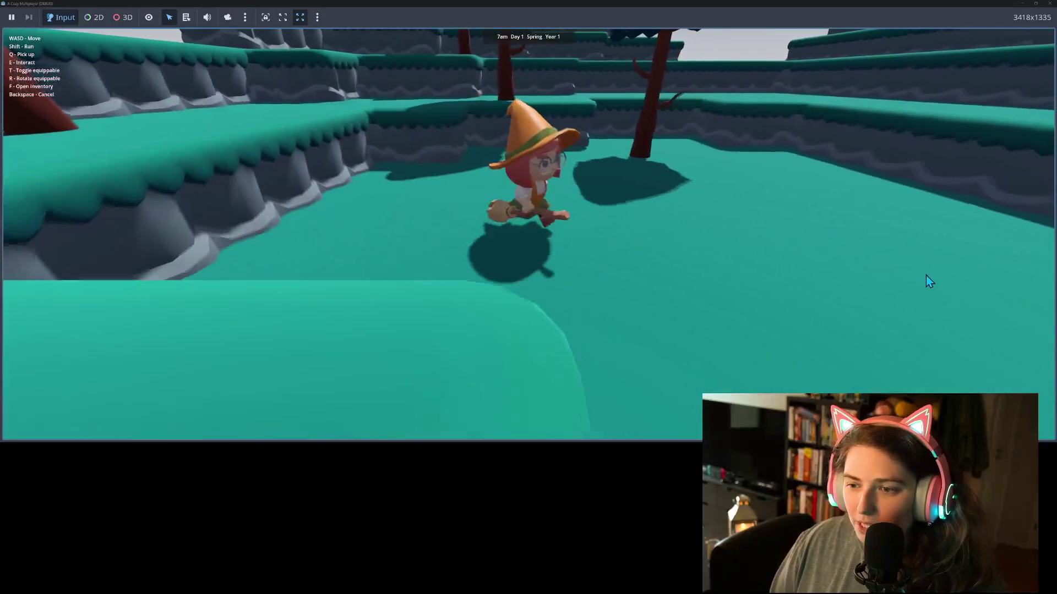
# Swing the broom, then steer the witch up onto the rock pillar and move around it
pyautogui.press('w')
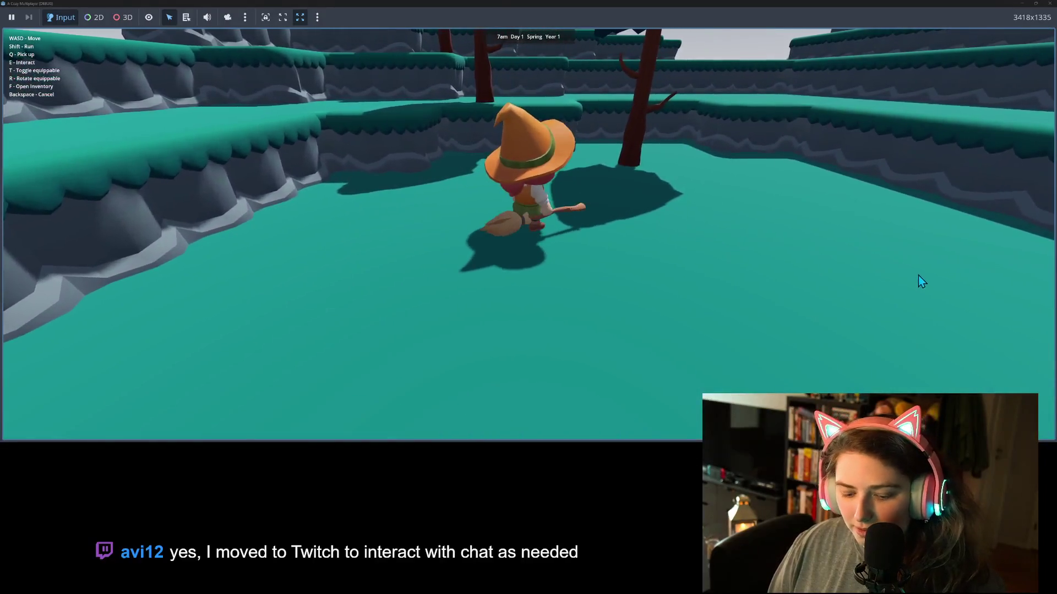
pyautogui.click(920, 272)
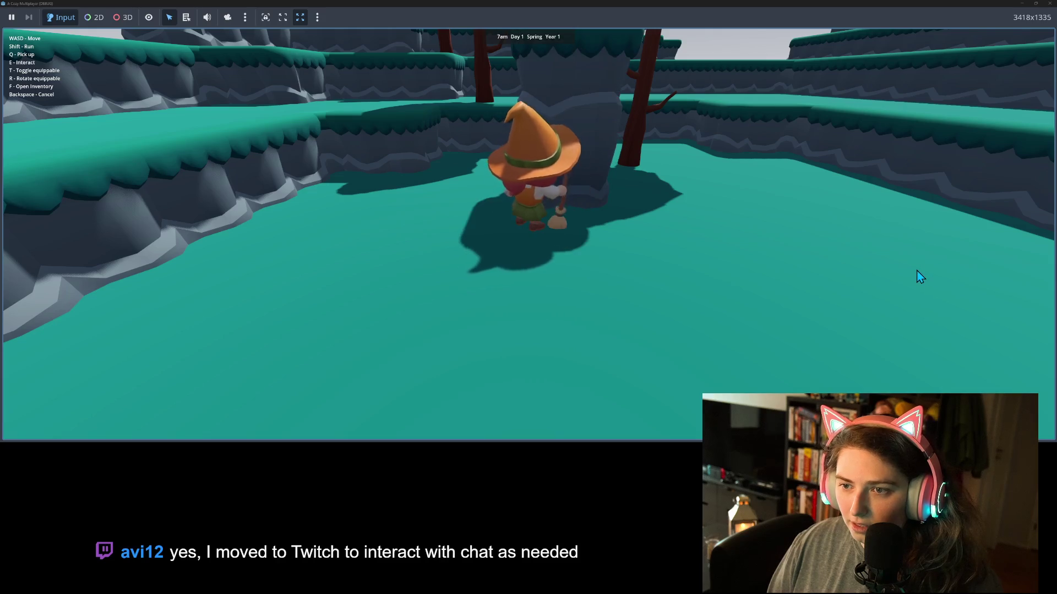
pyautogui.press('s')
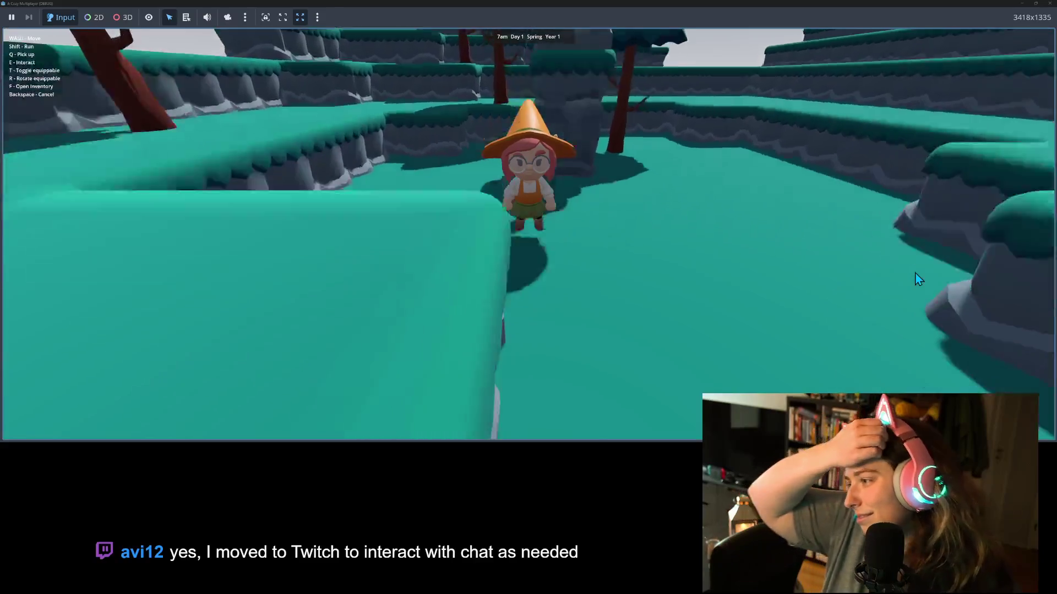
pyautogui.press('w')
pyautogui.press('w')
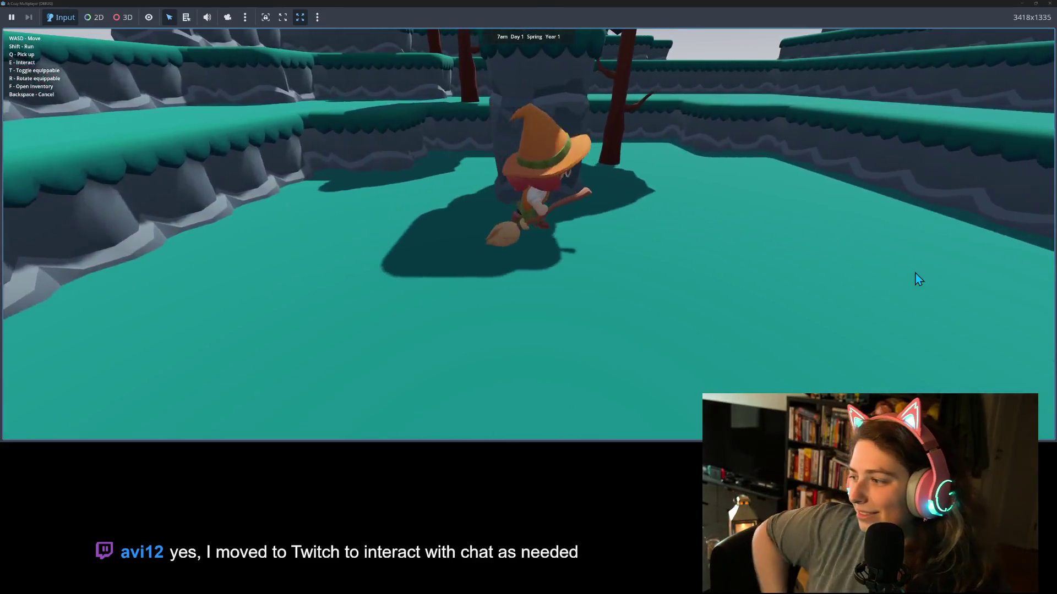
pyautogui.press('w')
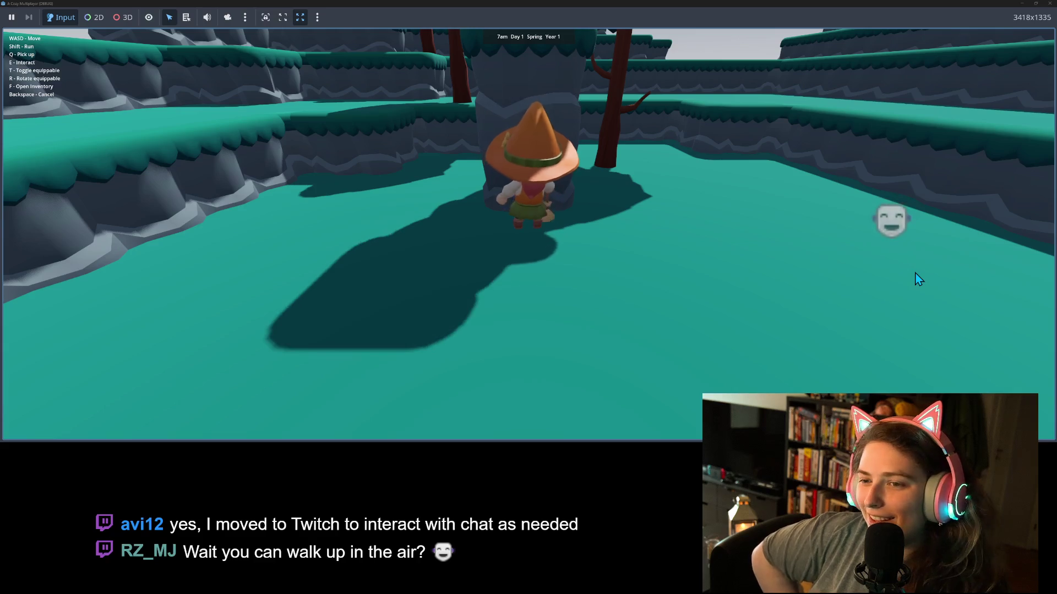
pyautogui.press('s')
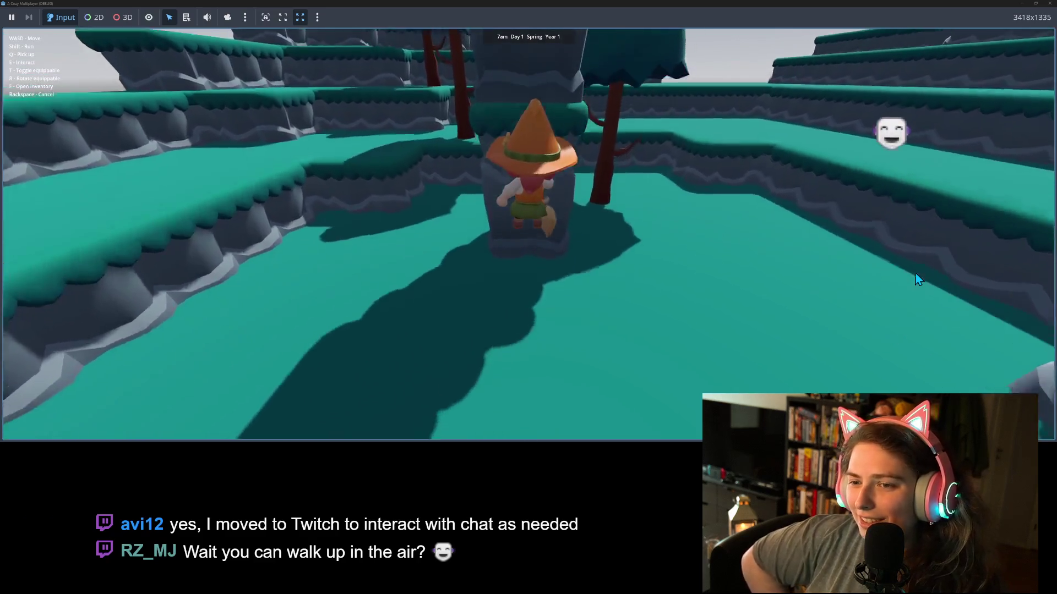
pyautogui.press('w')
pyautogui.press('w')
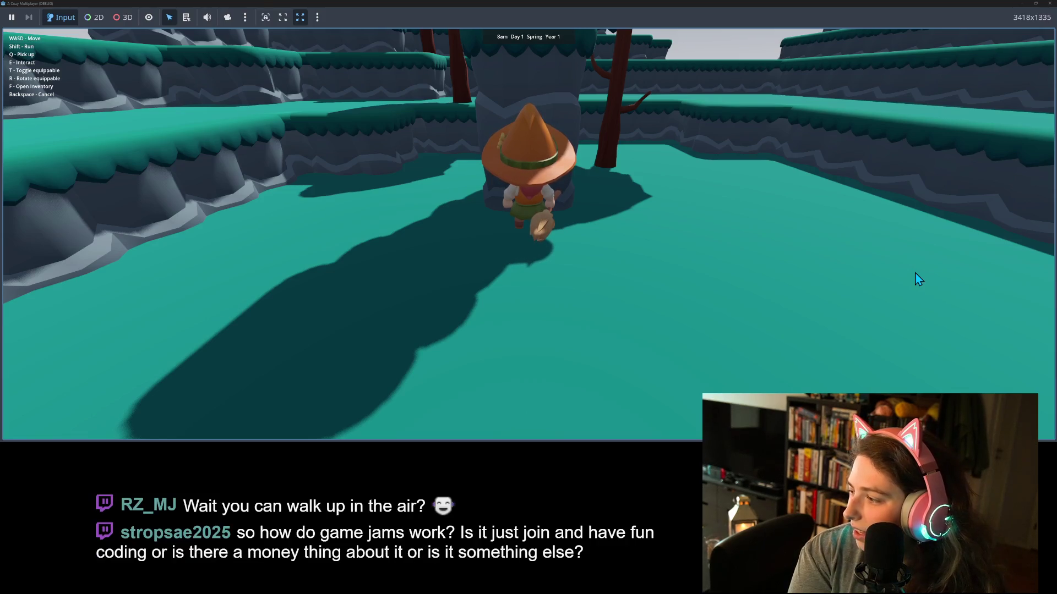
# Fly the witch right and forward through the terrace maze onto a new platform
pyautogui.press('a')
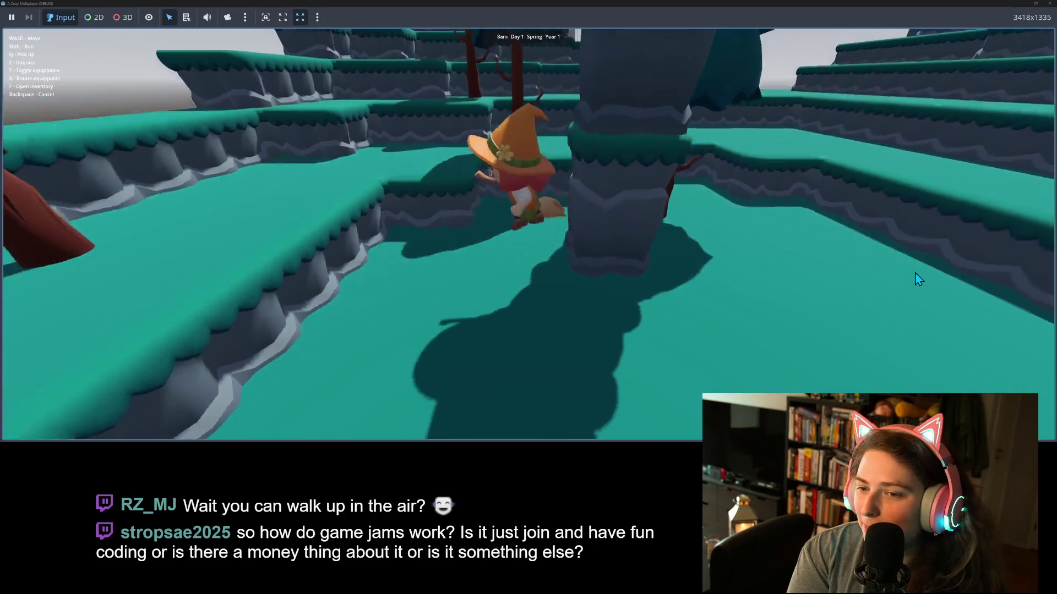
pyautogui.press('d')
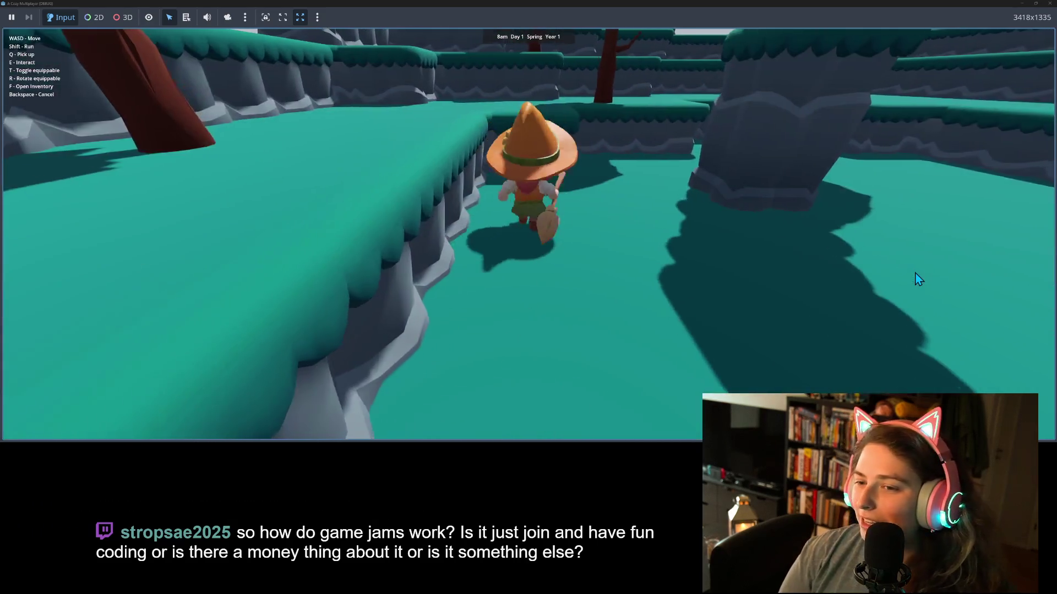
pyautogui.press('d')
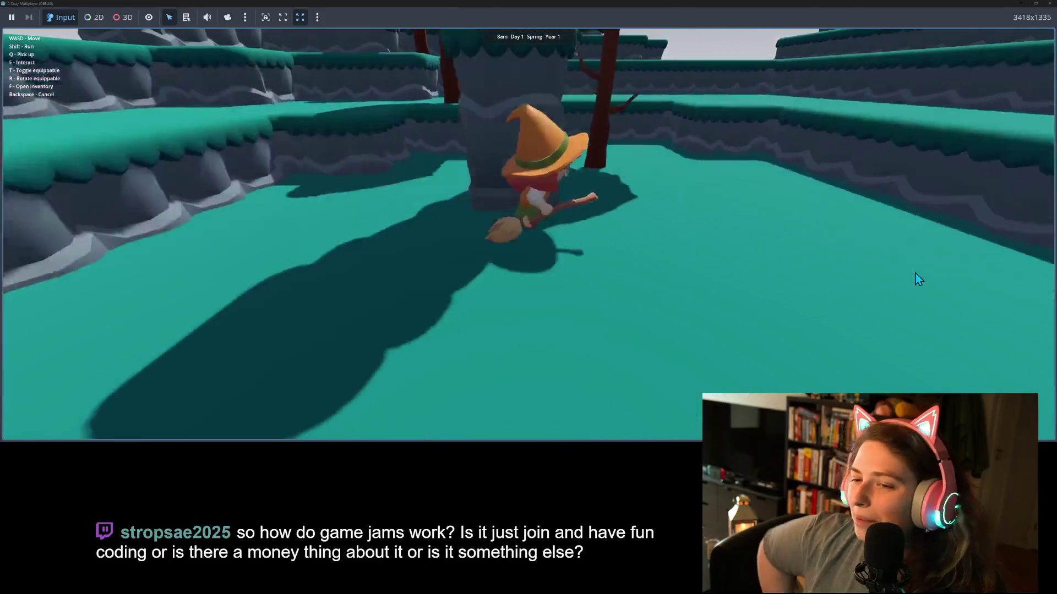
pyautogui.press('d')
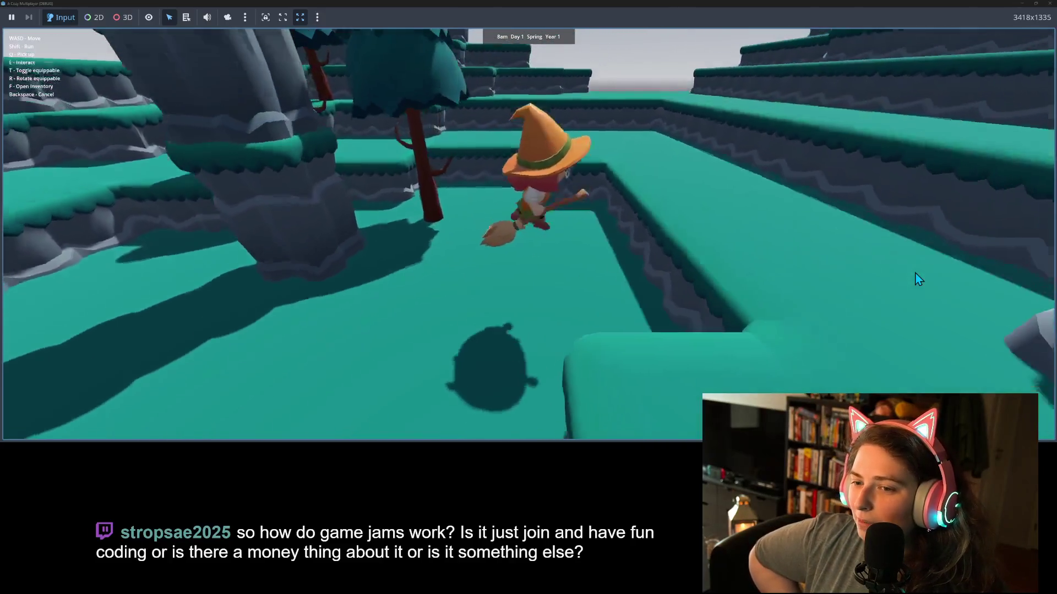
pyautogui.press('w')
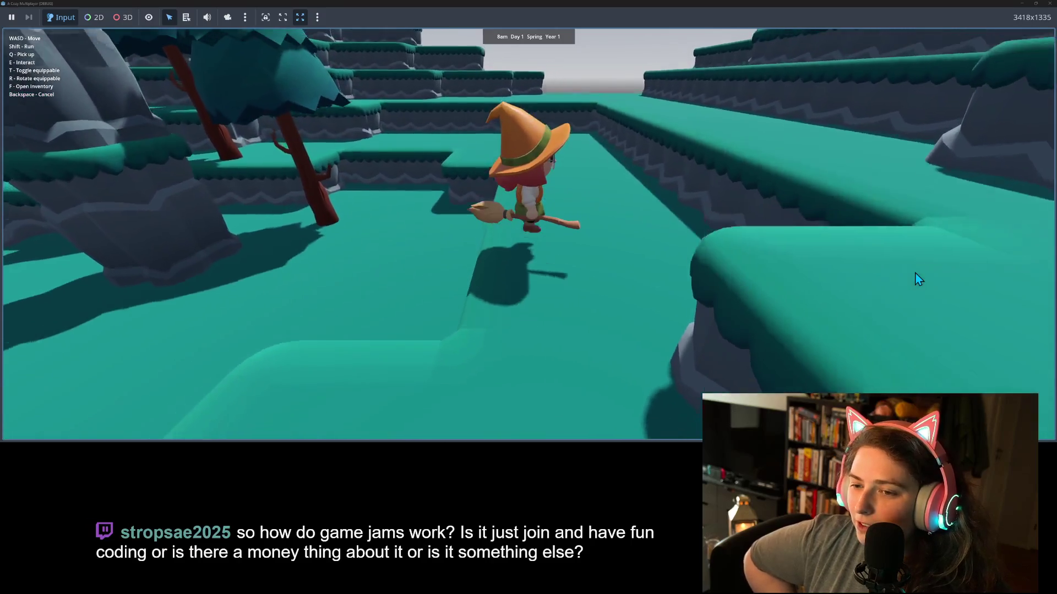
pyautogui.press('w')
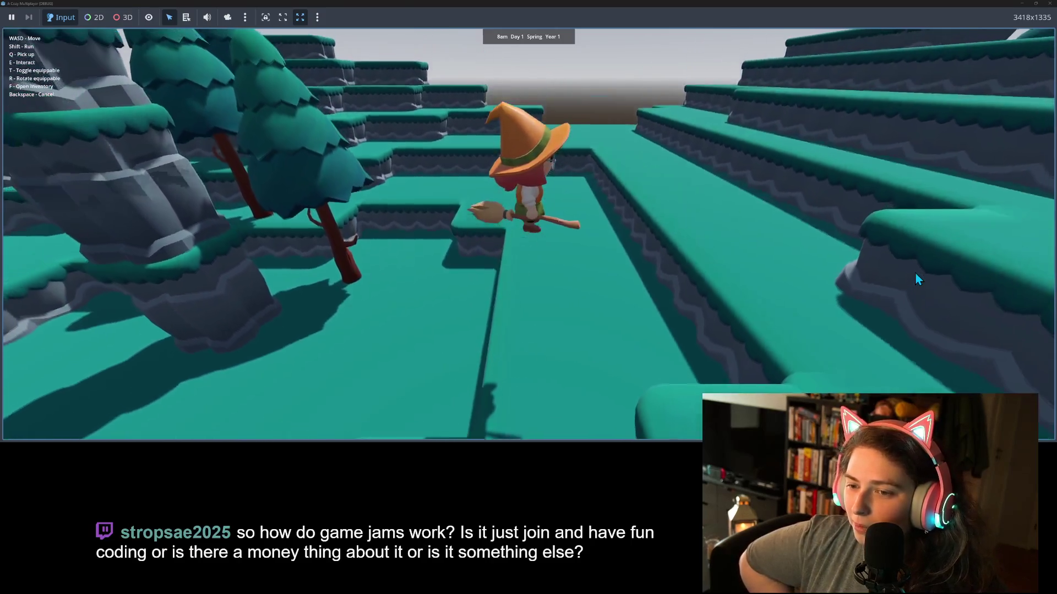
pyautogui.press('w')
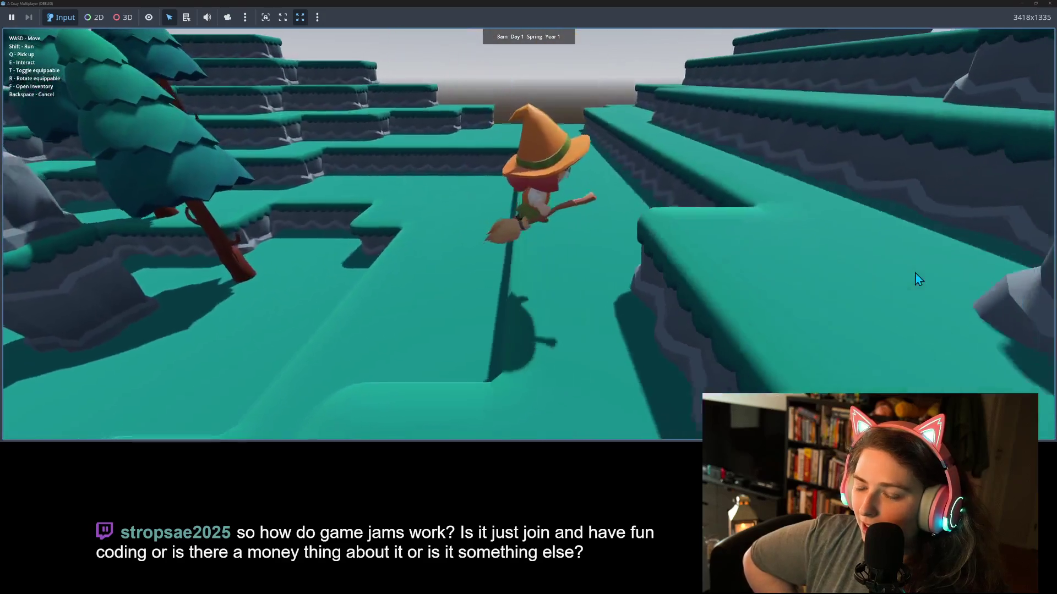
pyautogui.press('w')
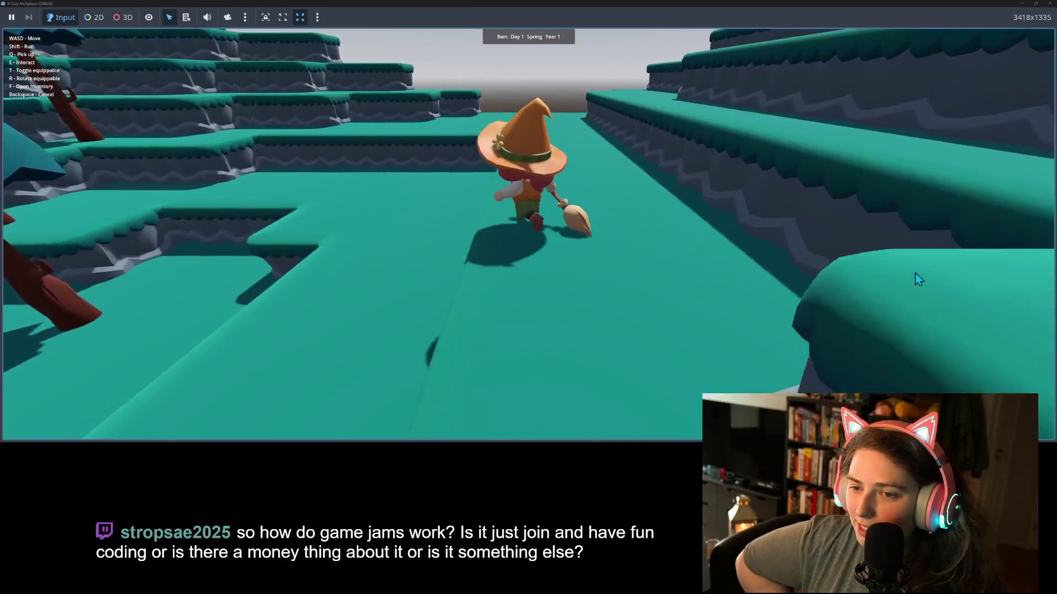
pyautogui.press('w')
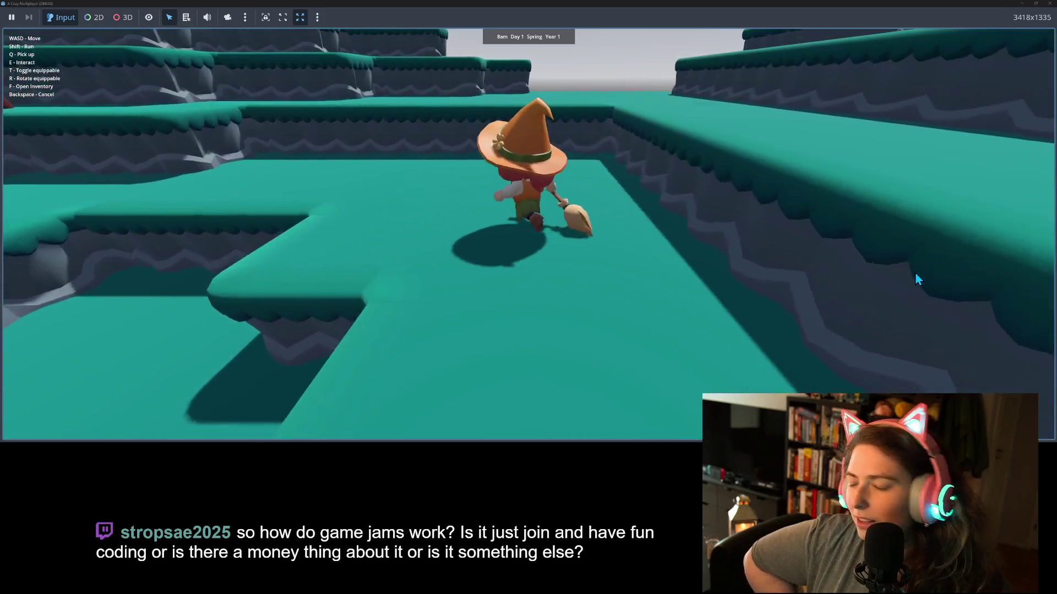
# Walk through the cliff corridor, drop to lower ground, then stop the game
pyautogui.press('s')
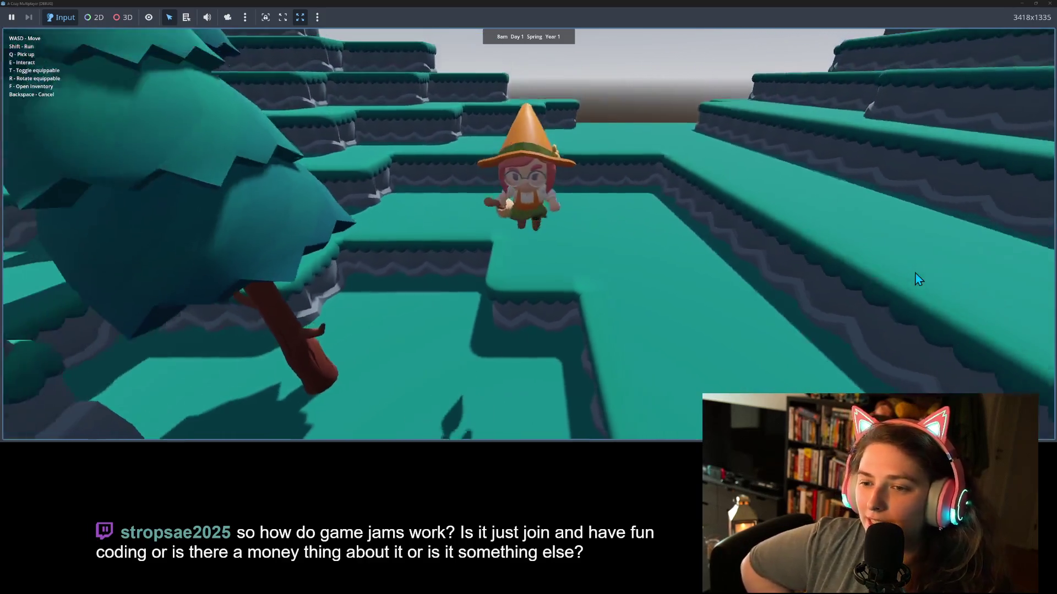
pyautogui.press('a')
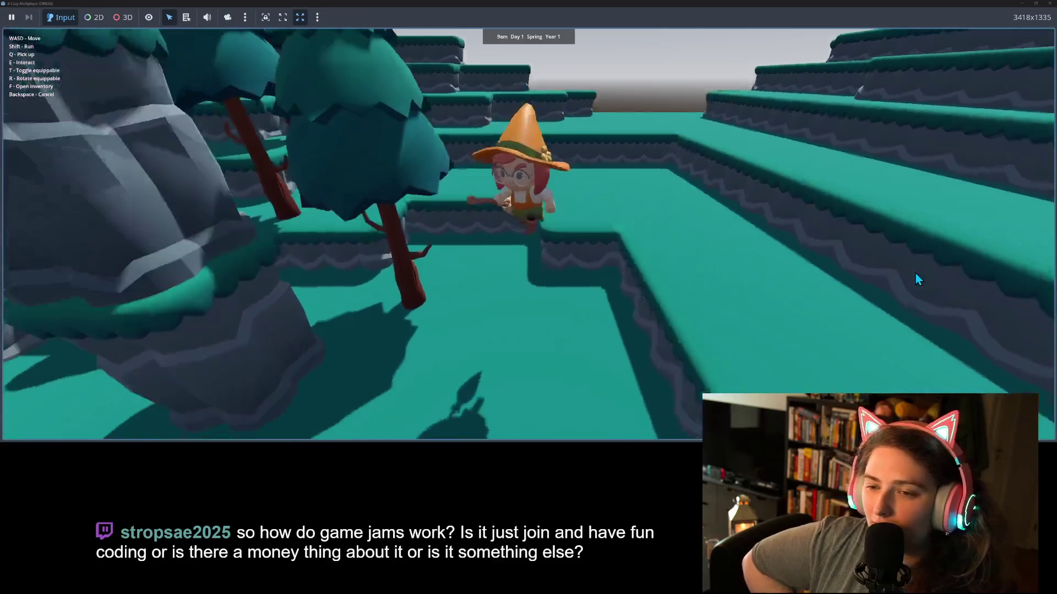
pyautogui.press('w')
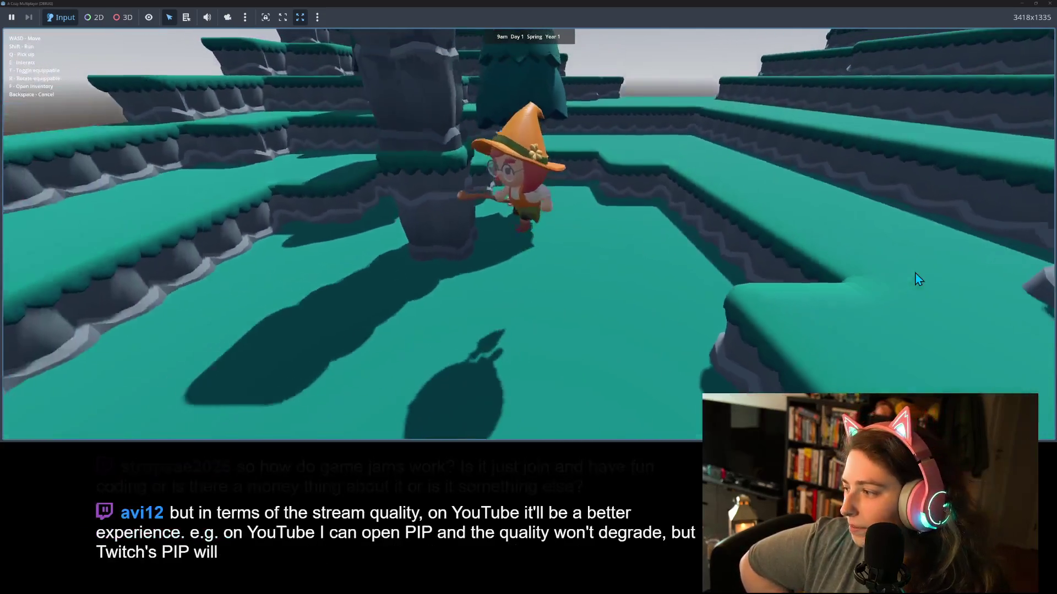
pyautogui.press('w')
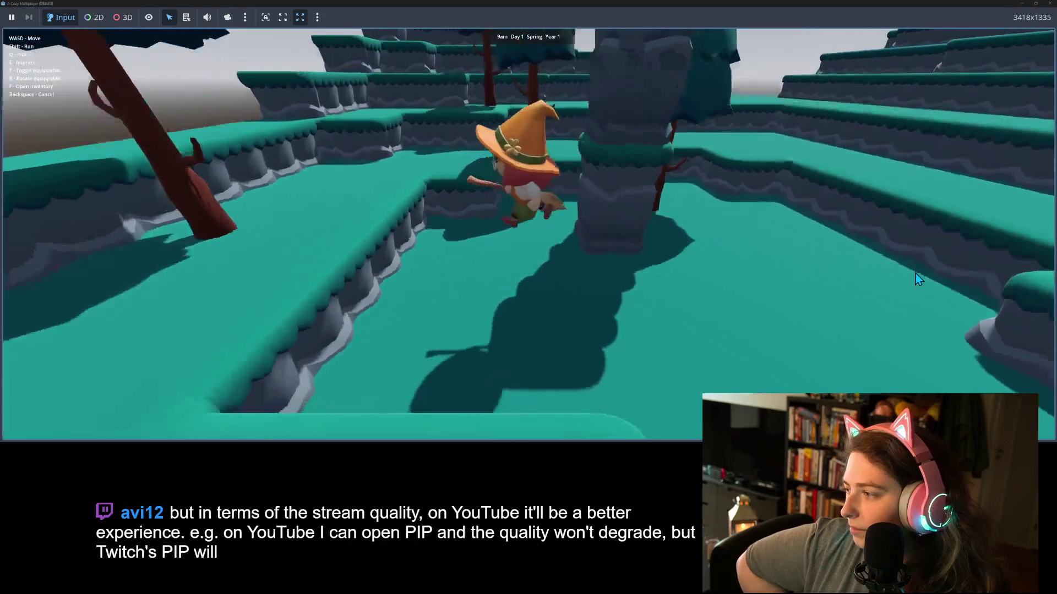
pyautogui.press('w')
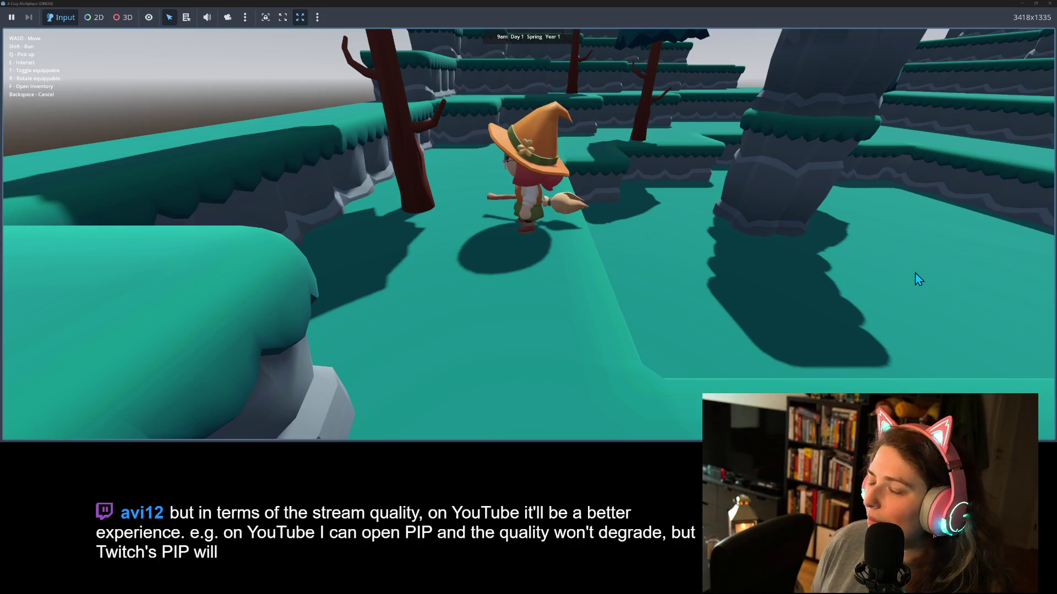
pyautogui.press('a')
pyautogui.press('w')
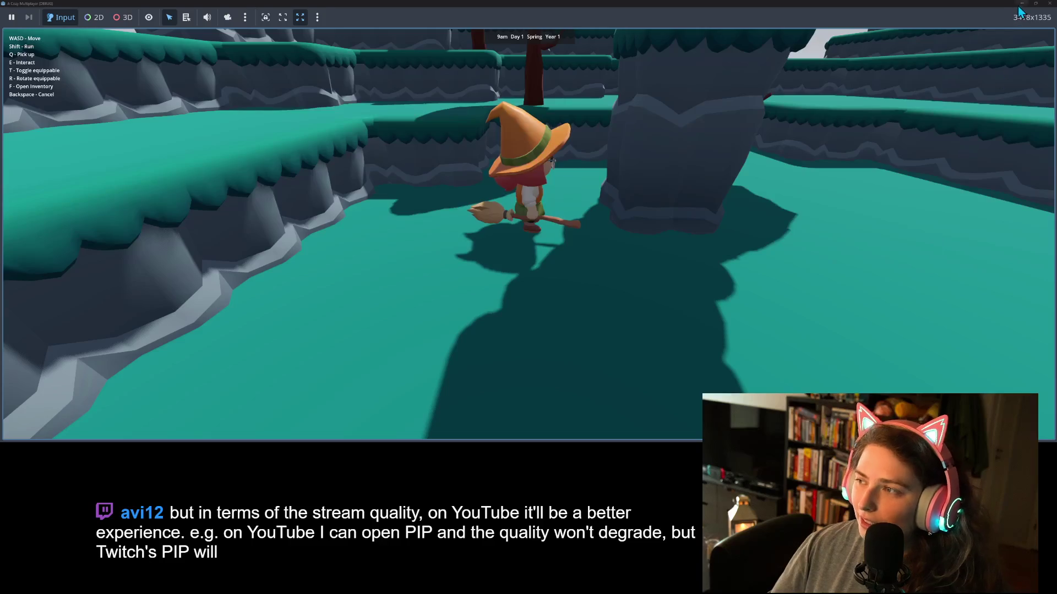
pyautogui.click(1049, 3)
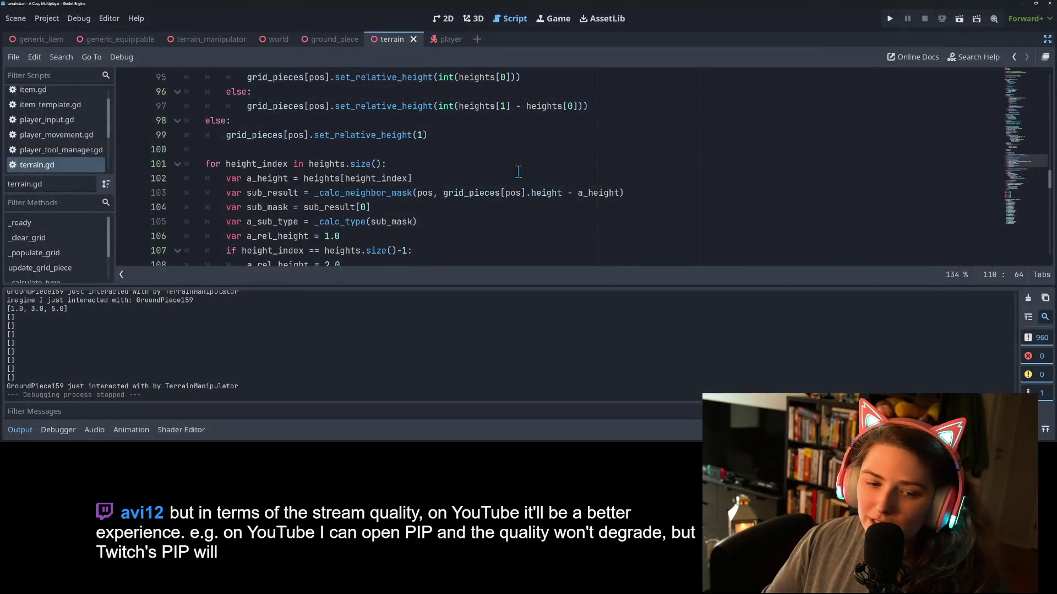